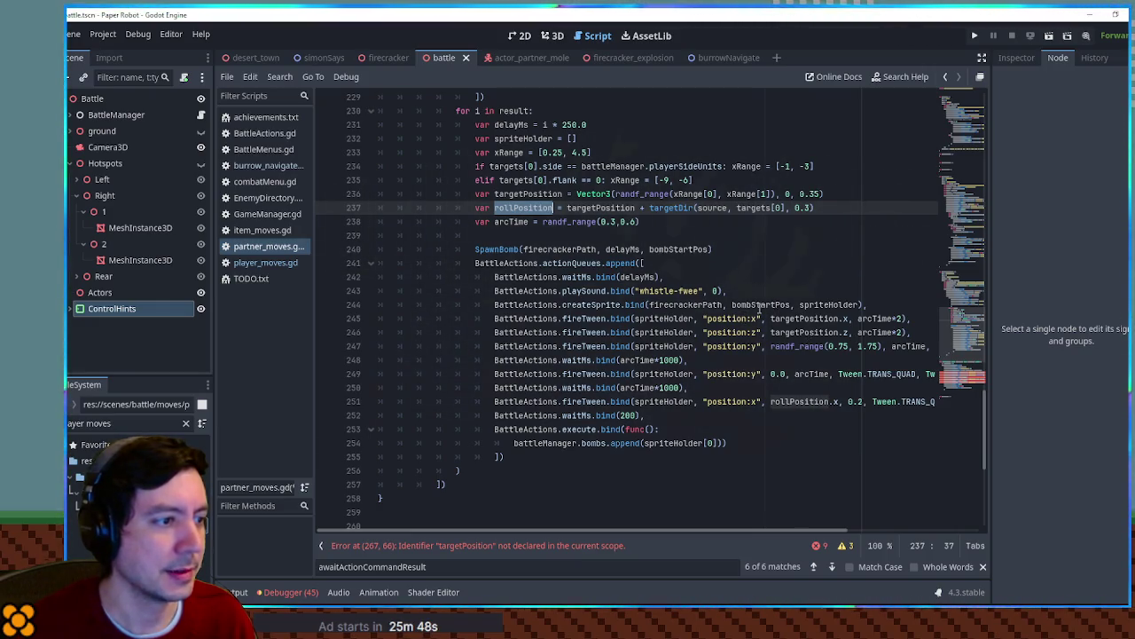
Add a targetPosition: Vector3 parameter to SpawnBomb and pass targetPosition from the line 240 call
double_click(811, 320)
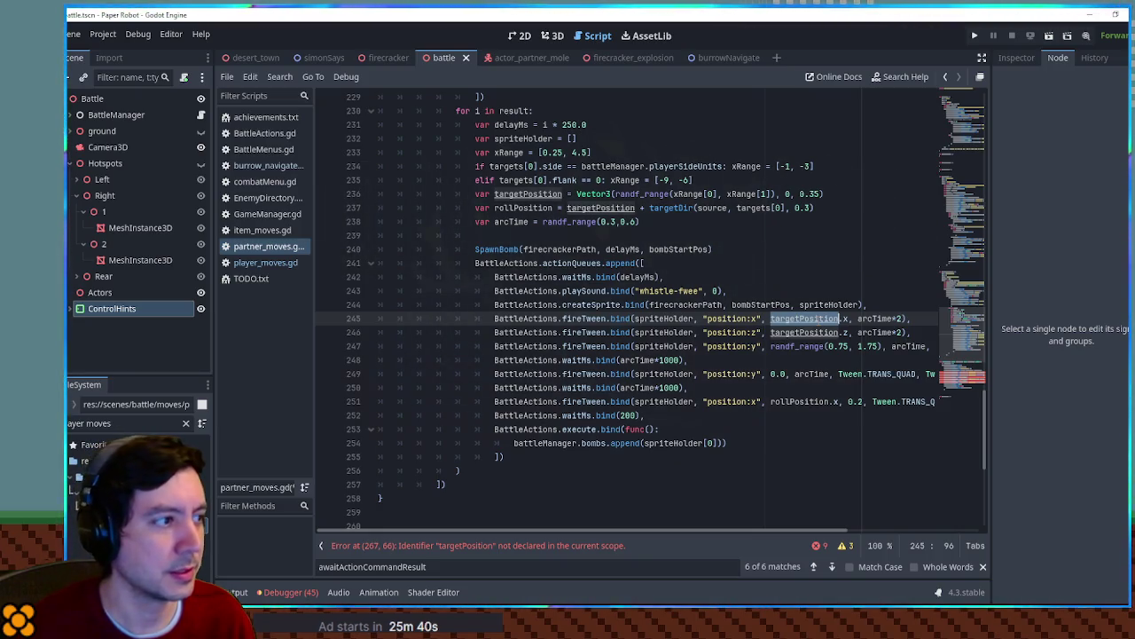
scroll(707, 342, down, 5)
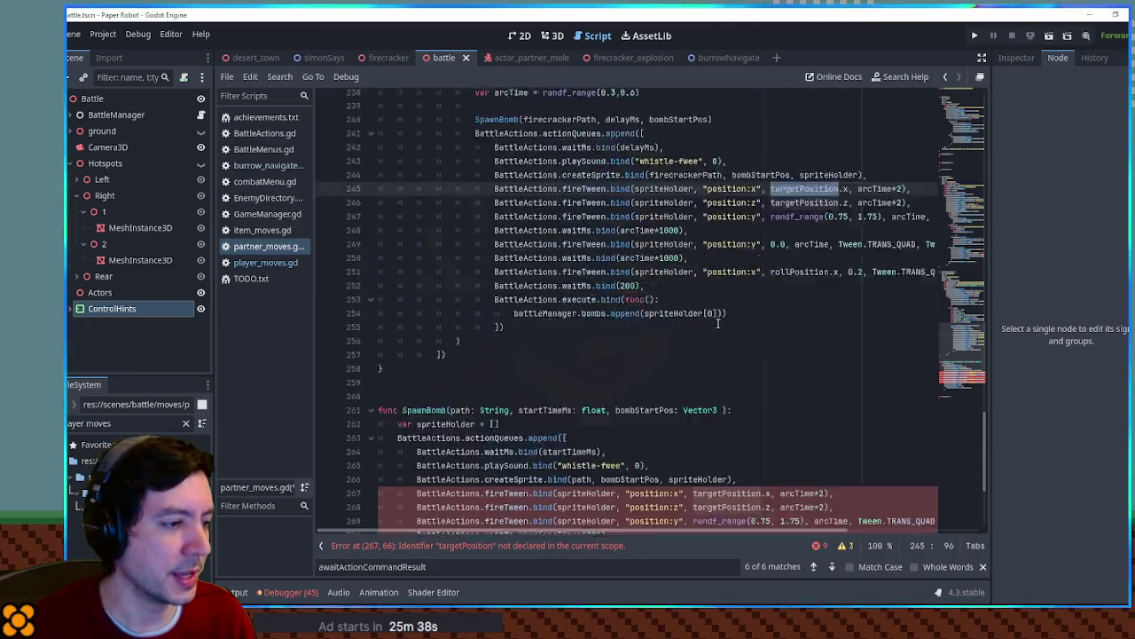
double_click(634, 332)
shift+click(719, 331)
key(ctrl+c)
click(720, 332)
text(,)
key(ctrl+v)
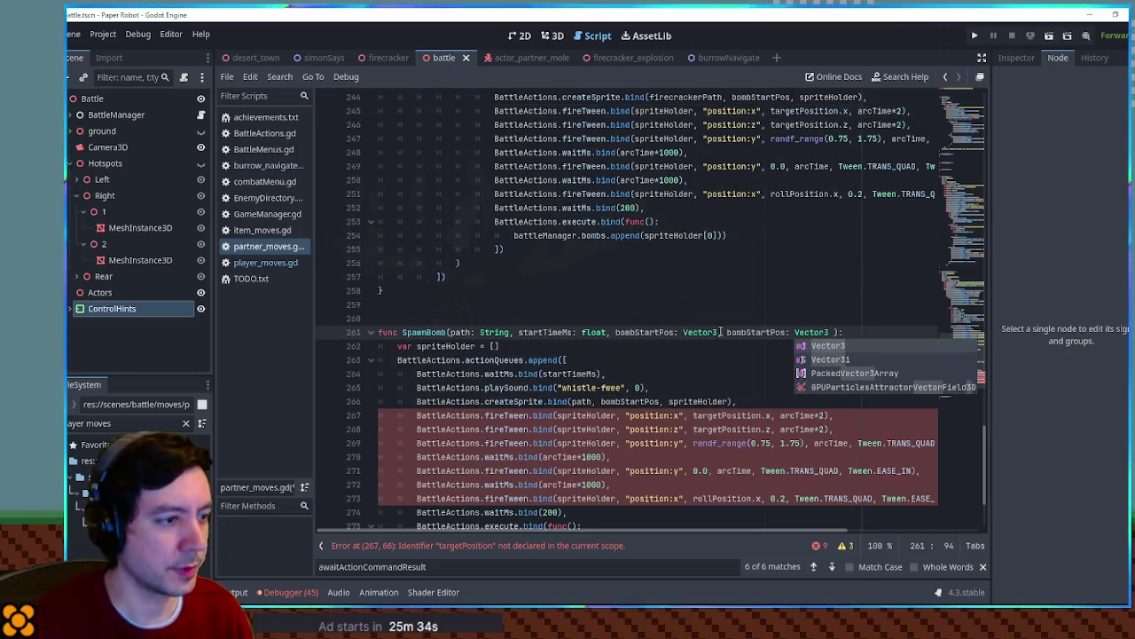
key(Escape)
double_click(758, 331)
text(targetPosition)
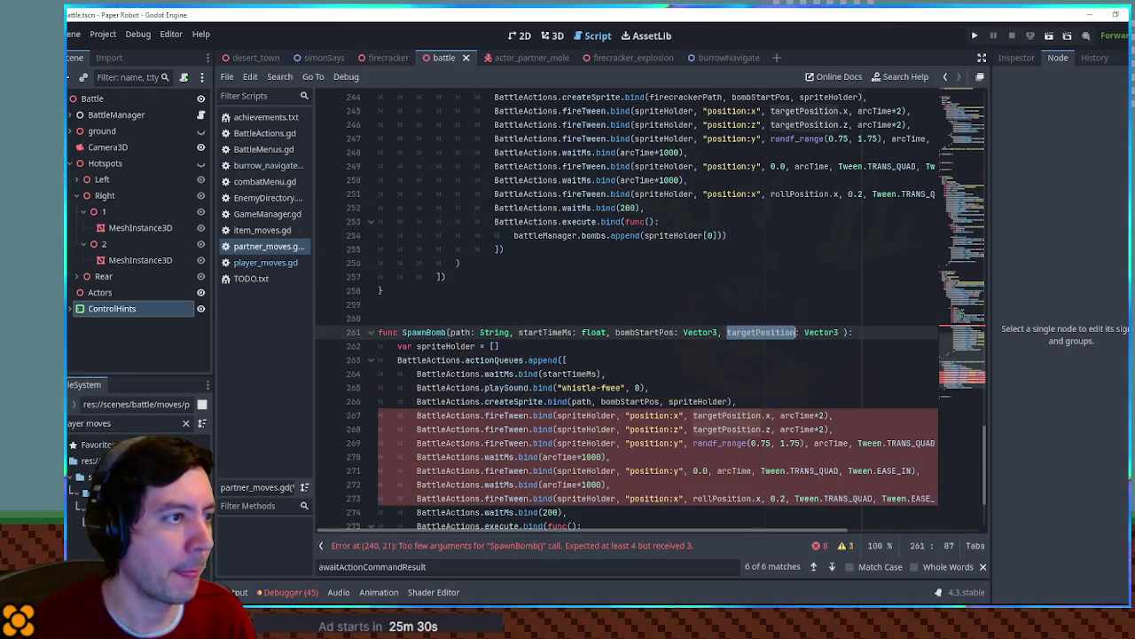
scroll(754, 337, up, 4)
click(715, 209)
text(, targetPosition)
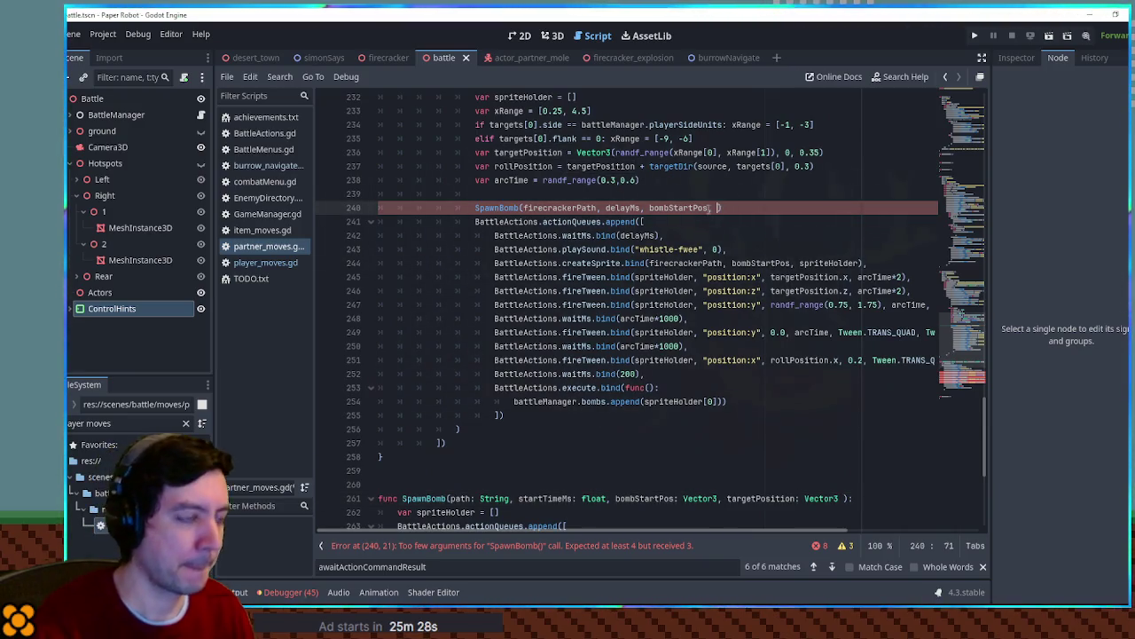
Add an arcTime: float parameter to SpawnBomb and pass arcTime from the same call
scroll(720, 240, down, 5)
scroll(720, 240, down, 1)
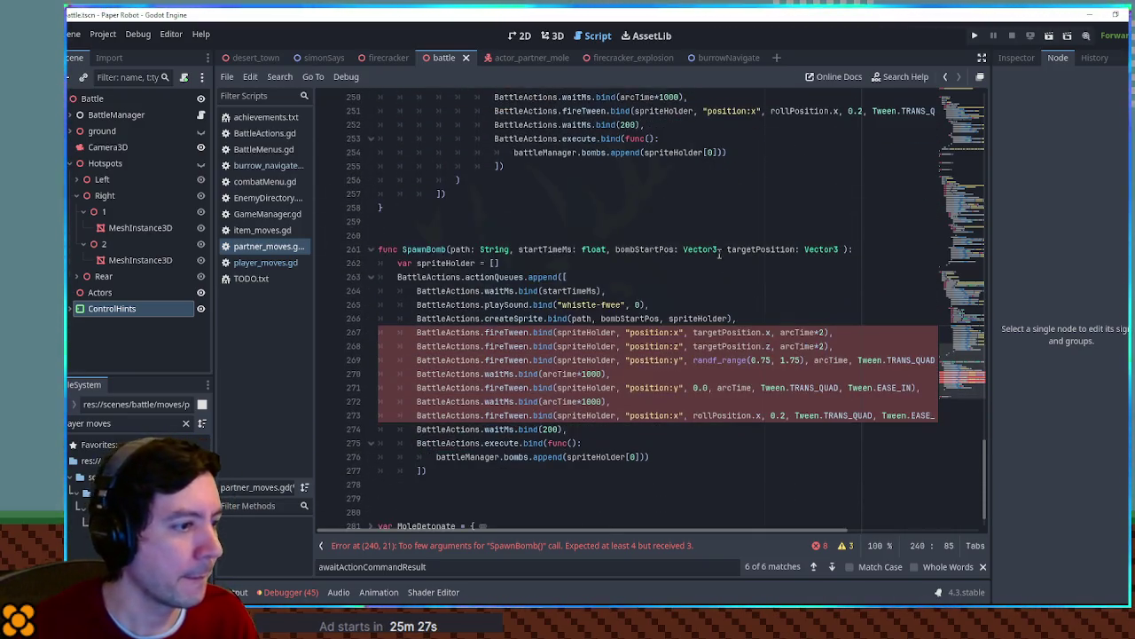
double_click(797, 331)
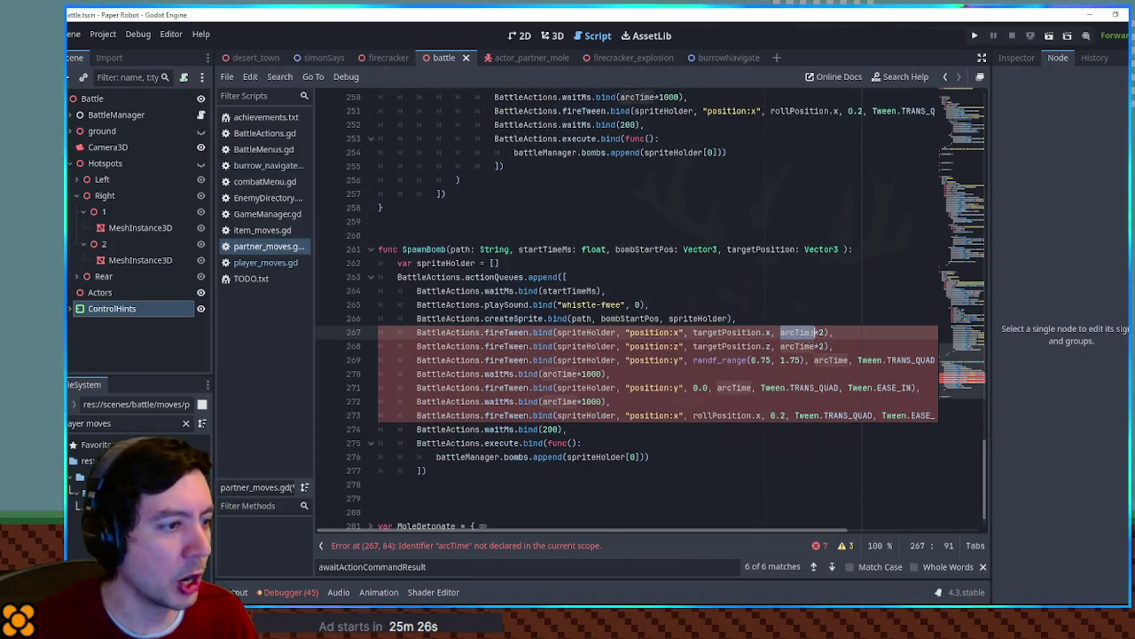
click(839, 250)
text(, arcTime: float)
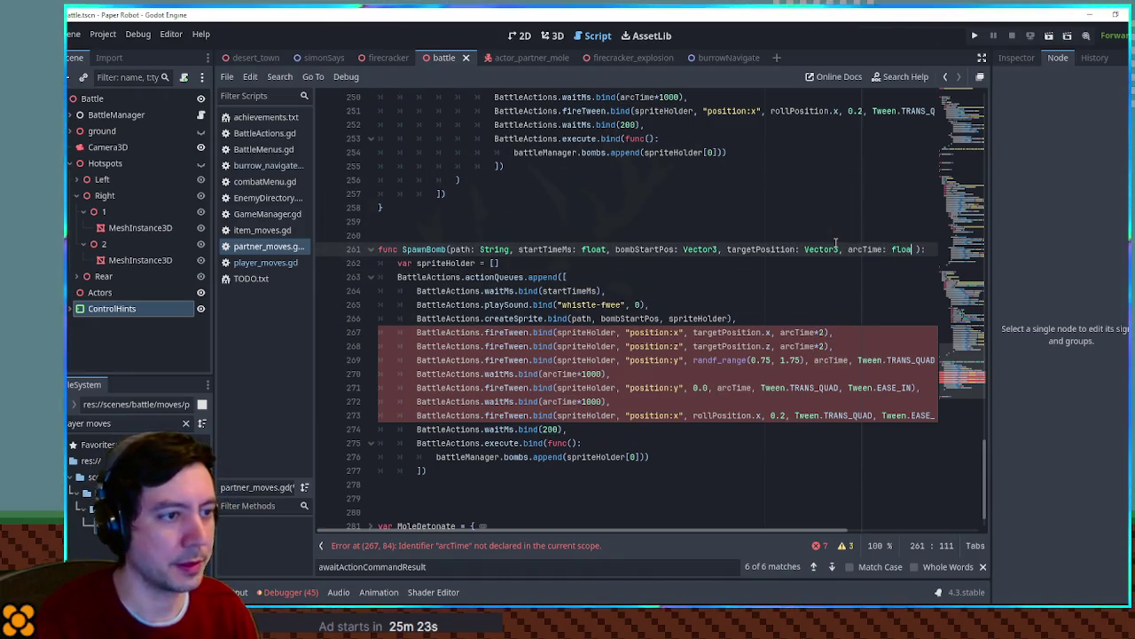
scroll(858, 226, up, 5)
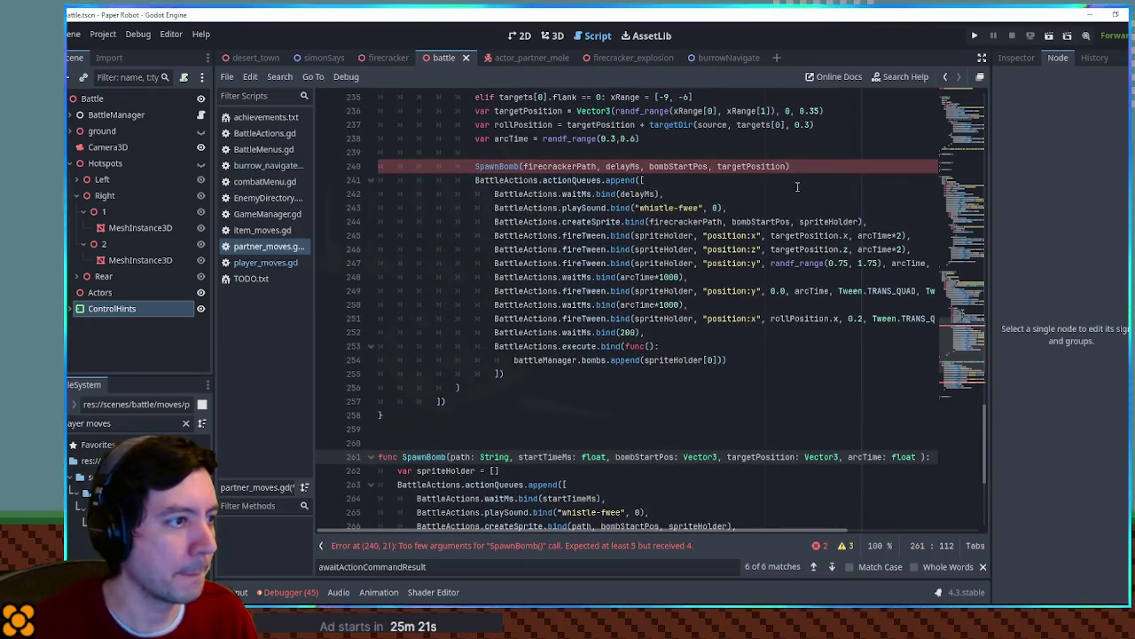
click(874, 235)
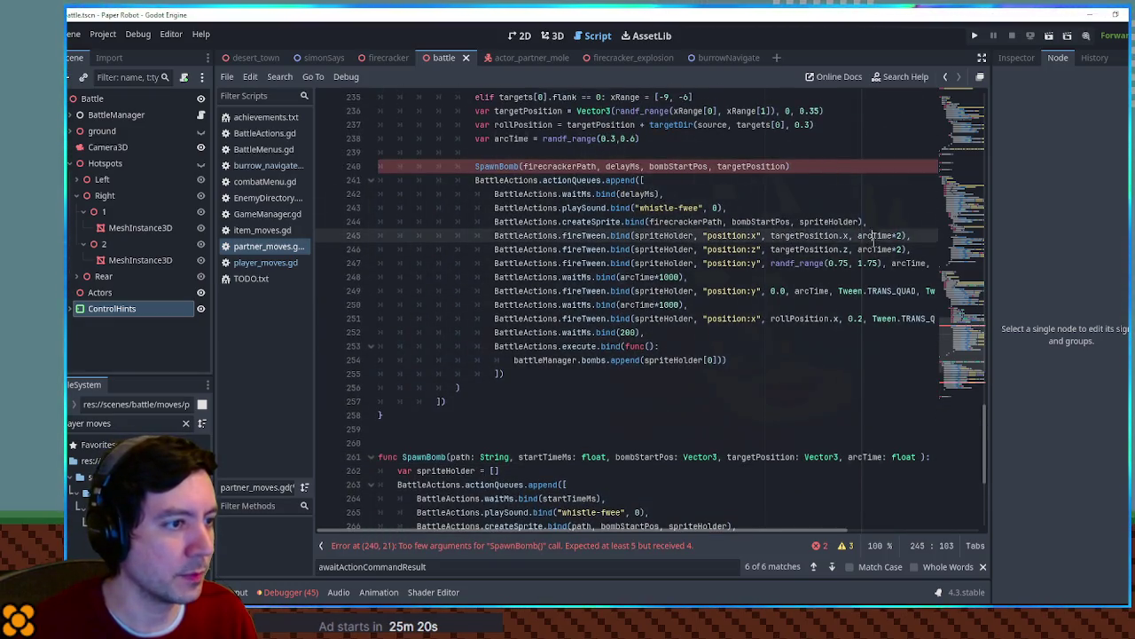
click(786, 167)
text(, arcTime)
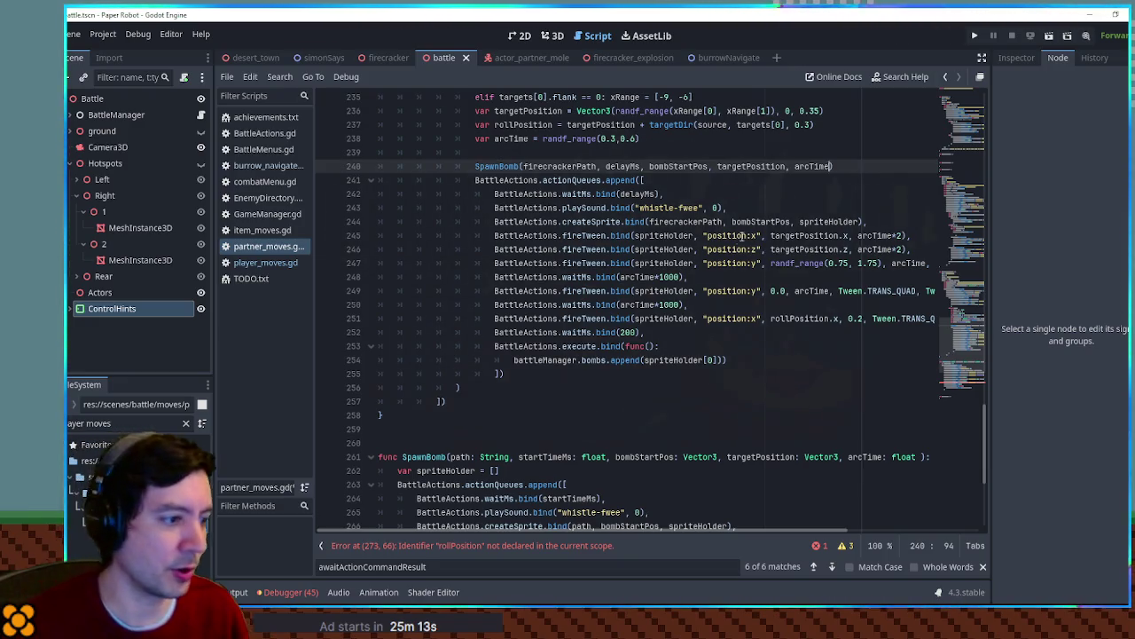
scroll(806, 383, down, 6)
Replace rollPosition.x on line 273 with a placeholder 'targetPosition.x + ???'
mouse_move(723, 531)
mouse_down()
mouse_move(883, 532)
mouse_move(716, 530)
mouse_up()
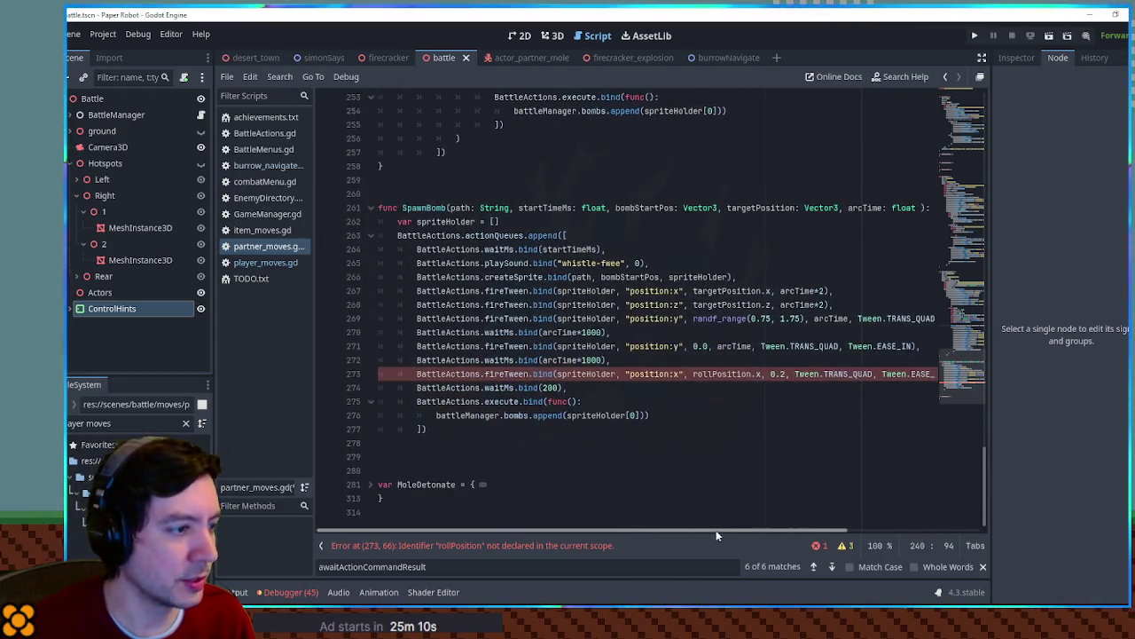
double_click(722, 373)
drag(693, 291, 773, 290)
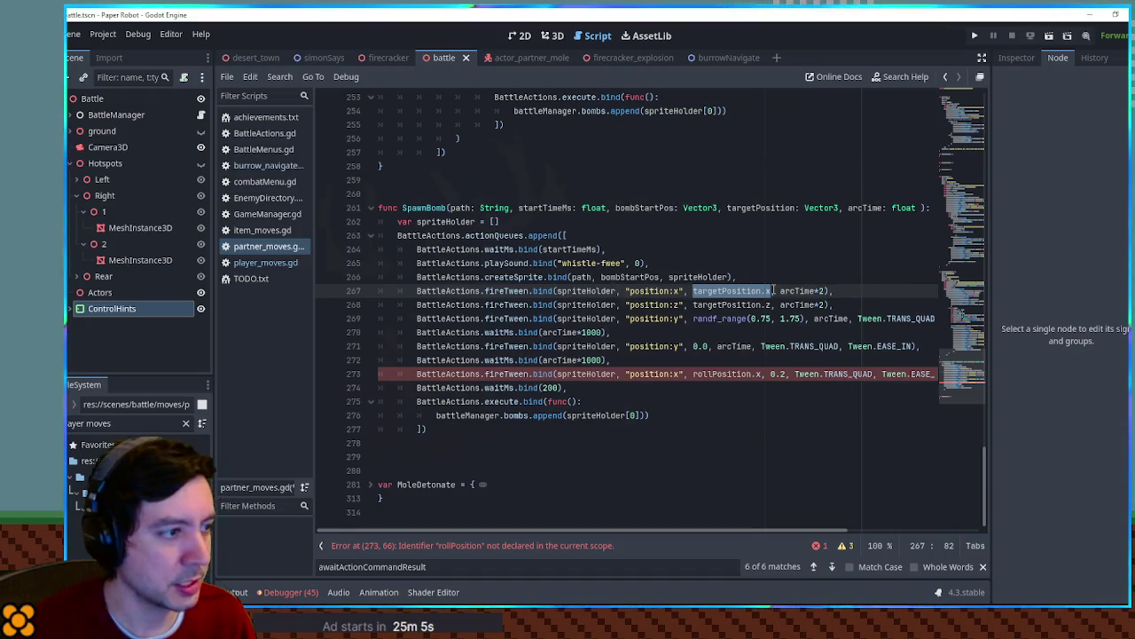
drag(693, 374, 760, 373)
key(ctrl+v)
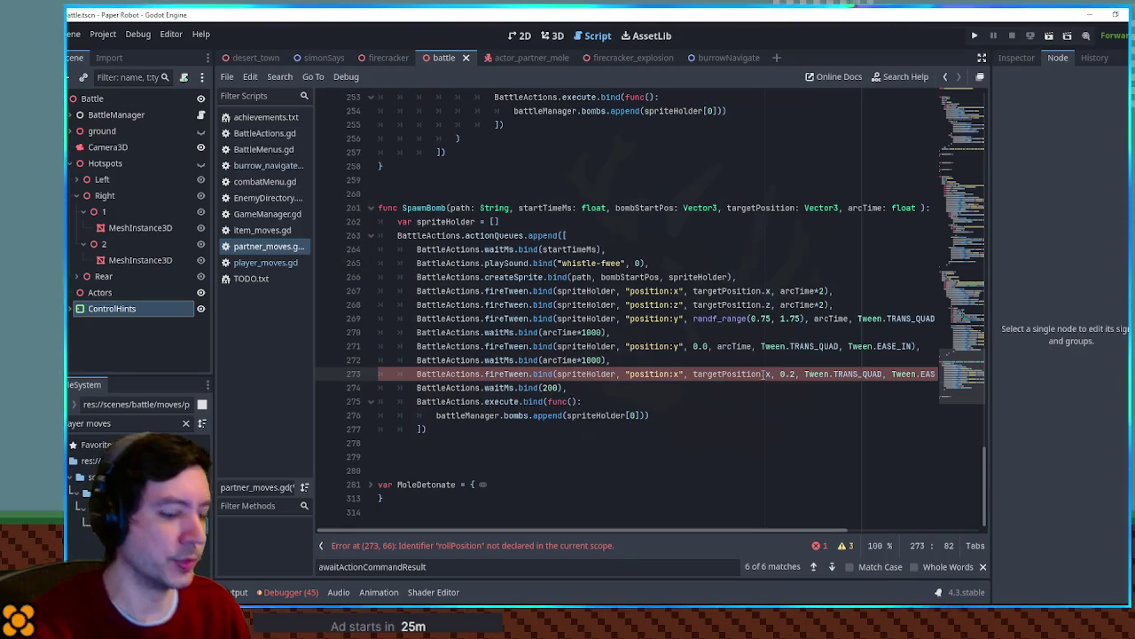
text(+ ???)
Declare var rollPosition = 0 under spriteHolder, use it in the x tween, and begin a rollDistance parameter
key(Up)
key(Up)
key(Up)
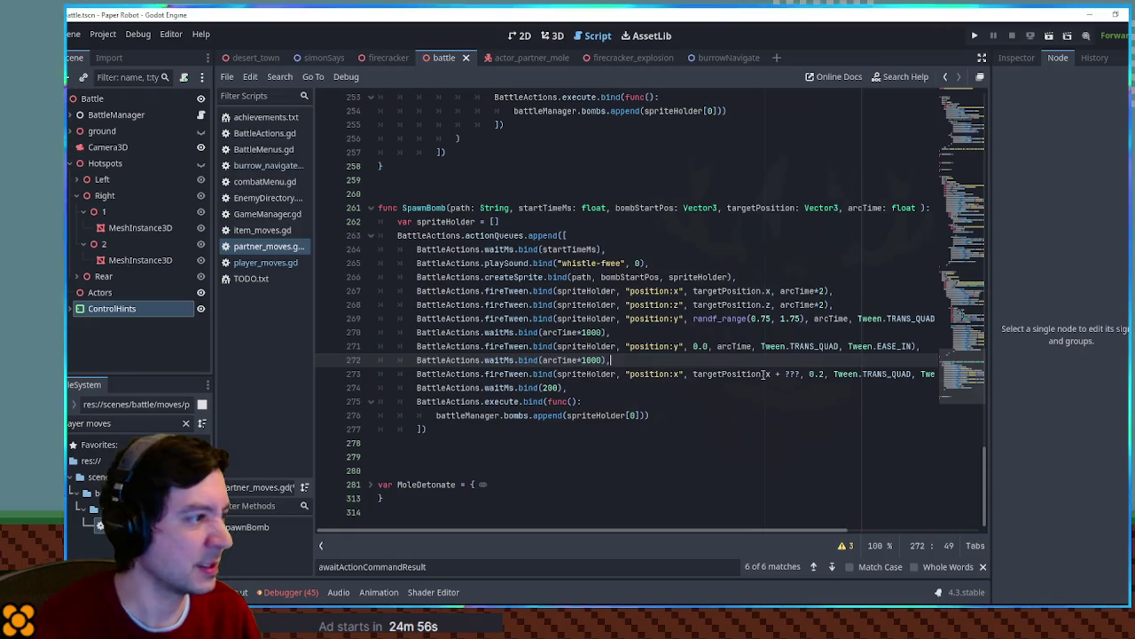
key(Return)
text(var roll)
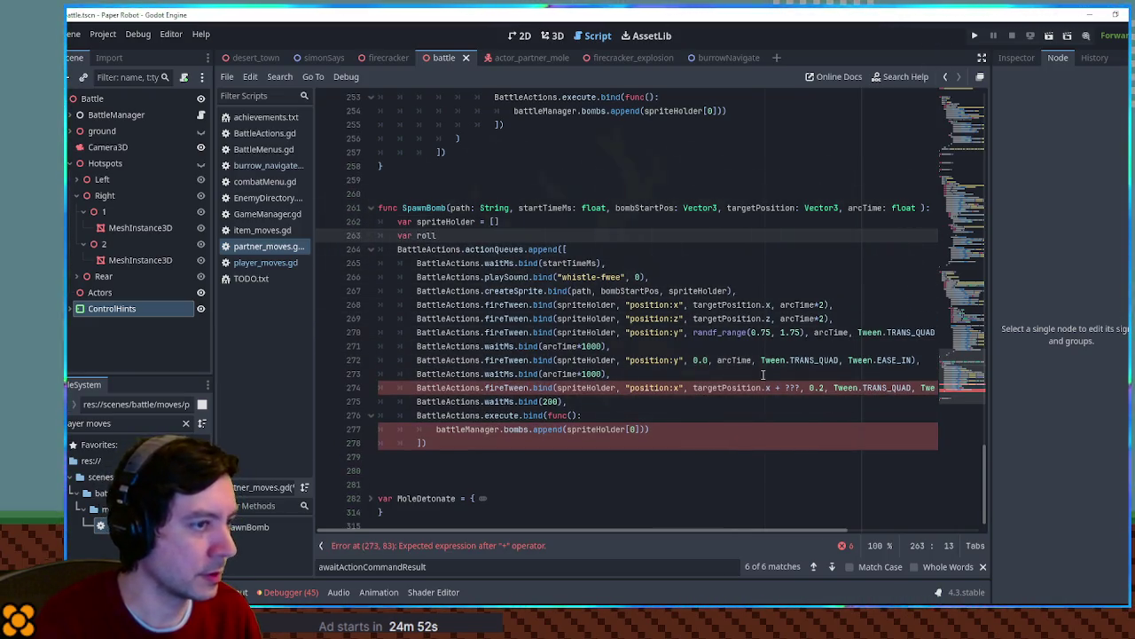
text(Position =)
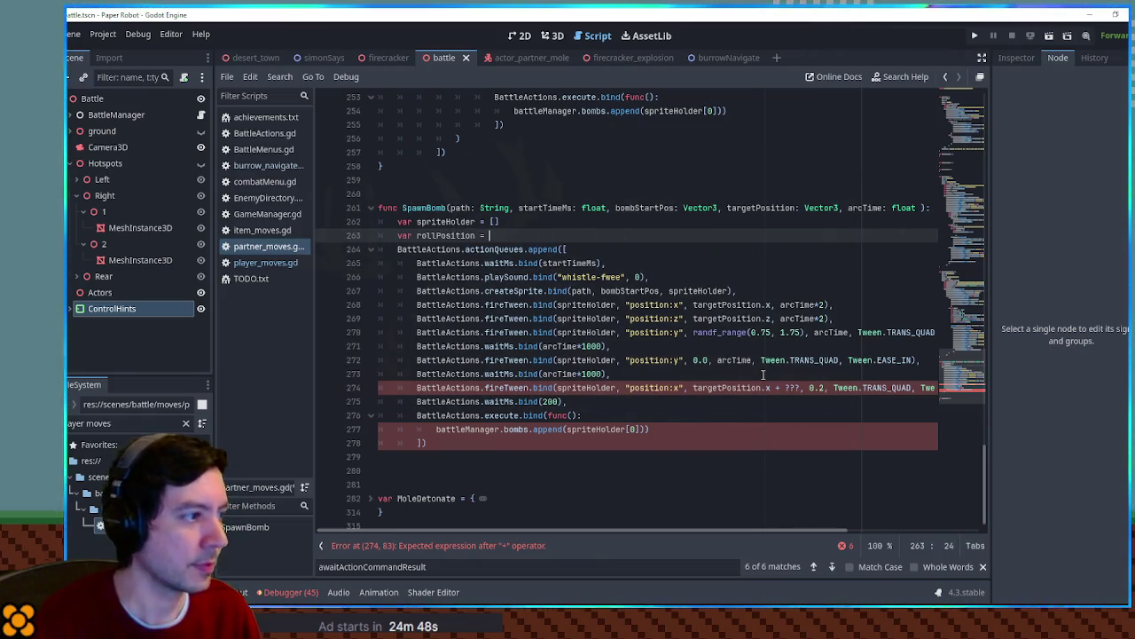
key(ctrl+space)
text(0)
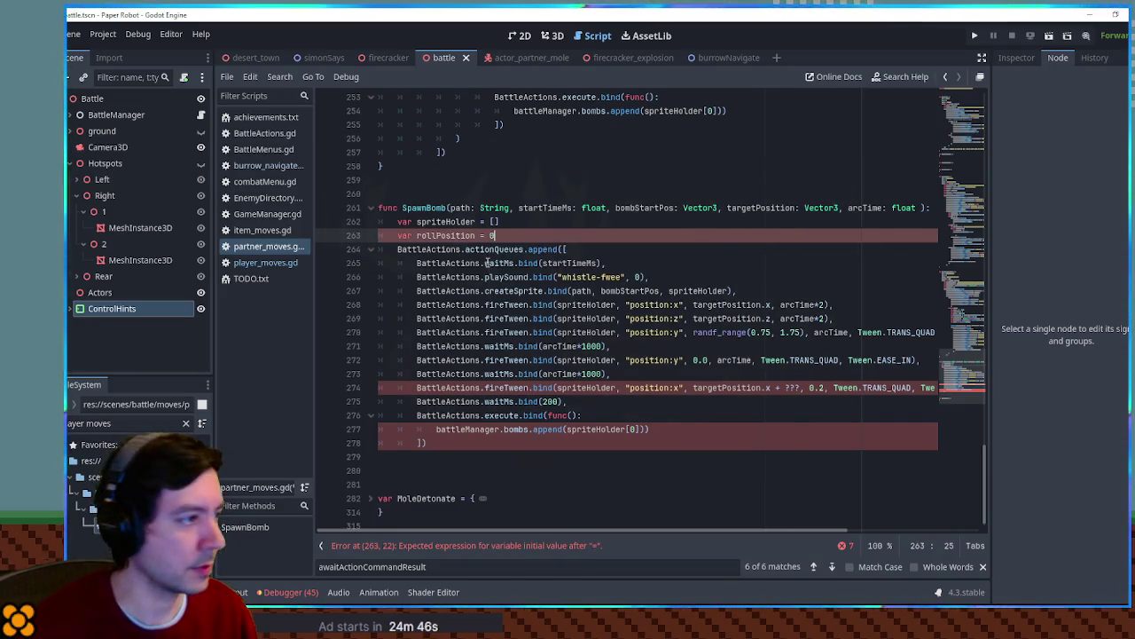
double_click(443, 235)
key(ctrl+c)
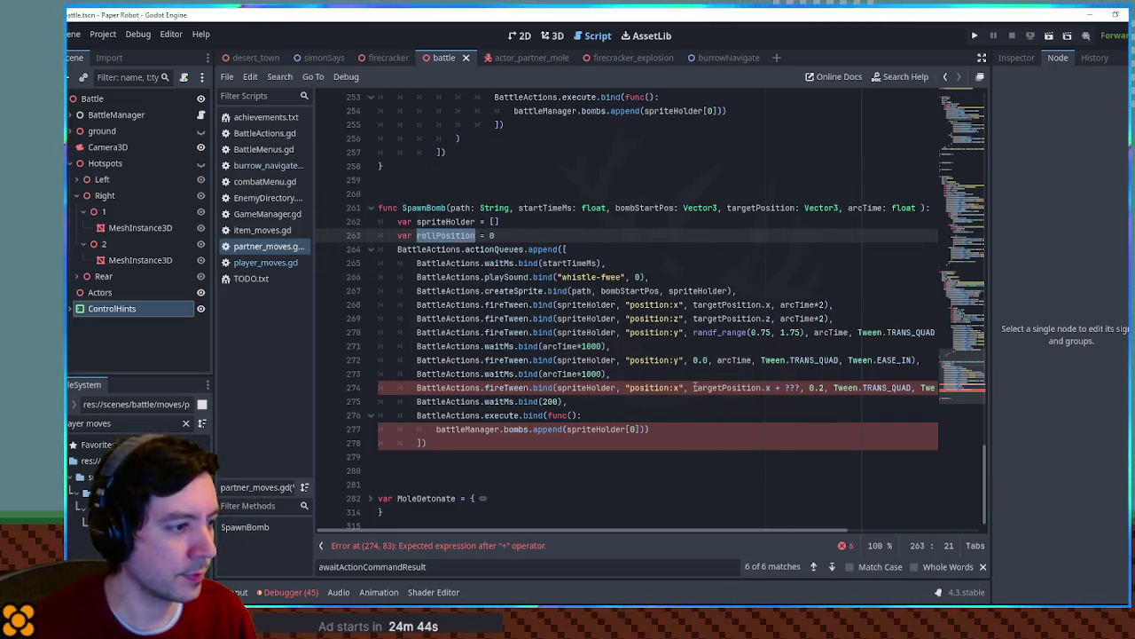
drag(693, 387, 800, 388)
key(ctrl+v)
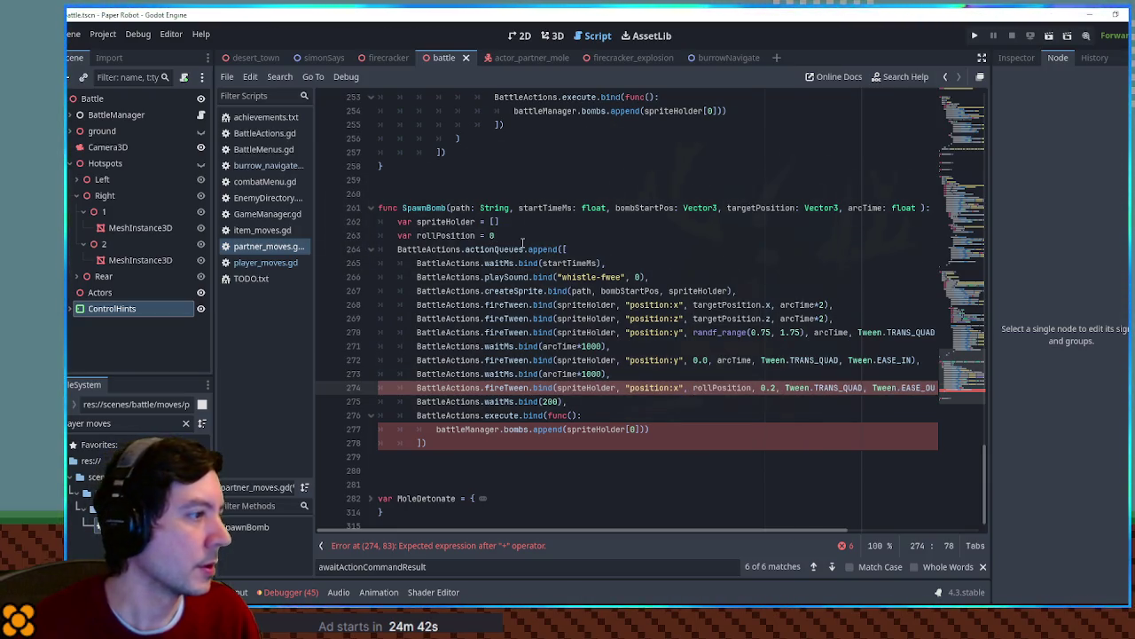
click(916, 207)
text(, rollP)
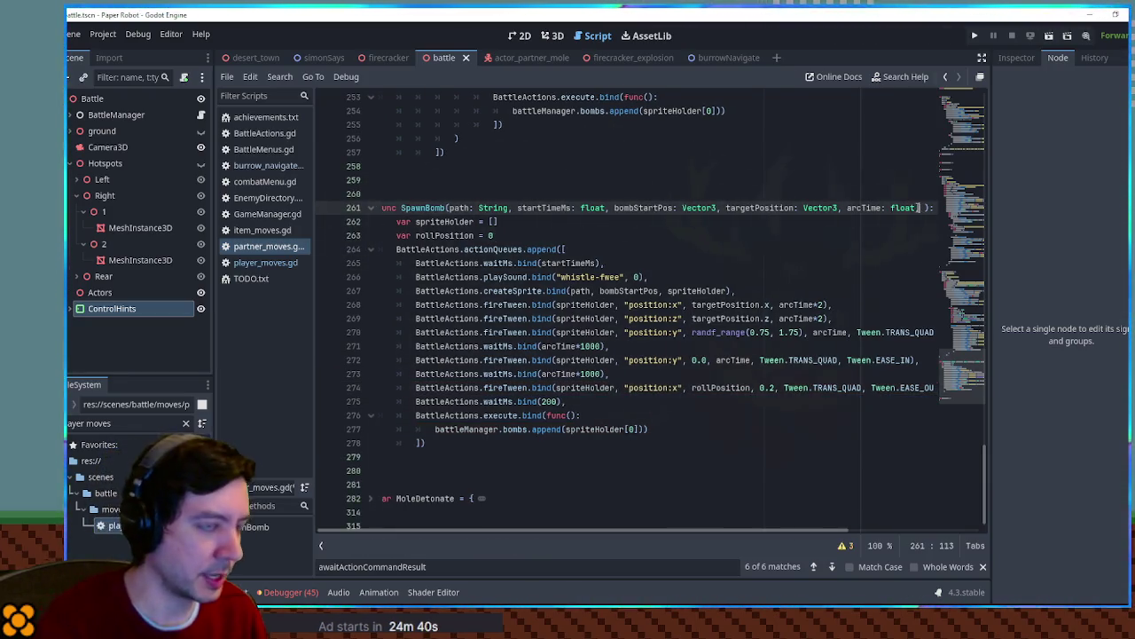
text(Distance: float)
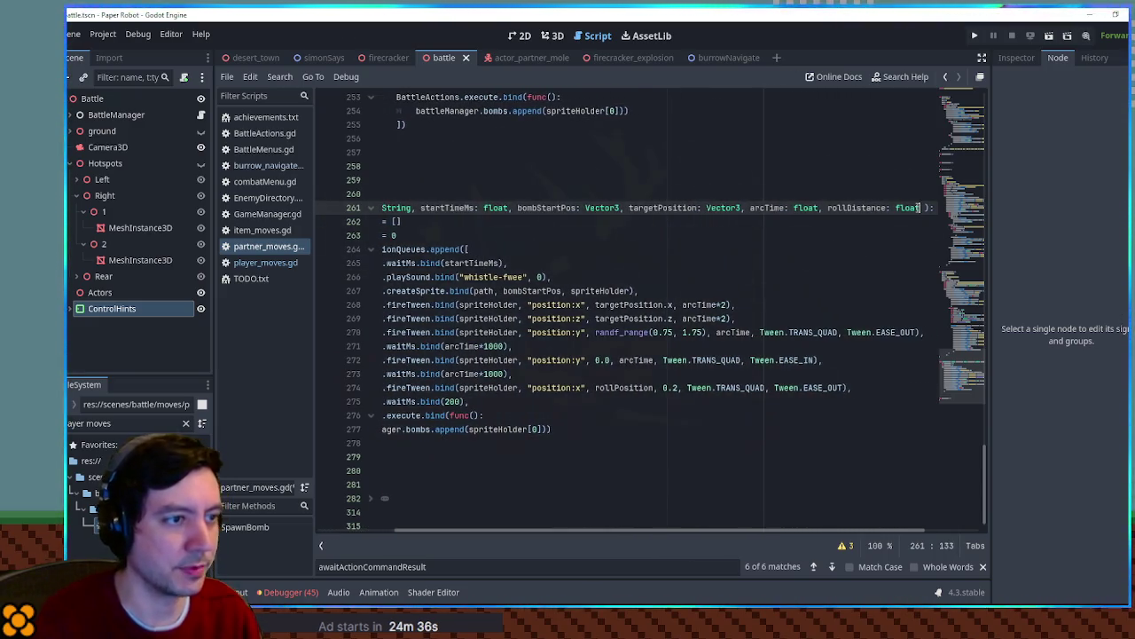
Replace rollPosition's initial 0 with 'targetPosition.x + sign(' on line 263
key(Home)
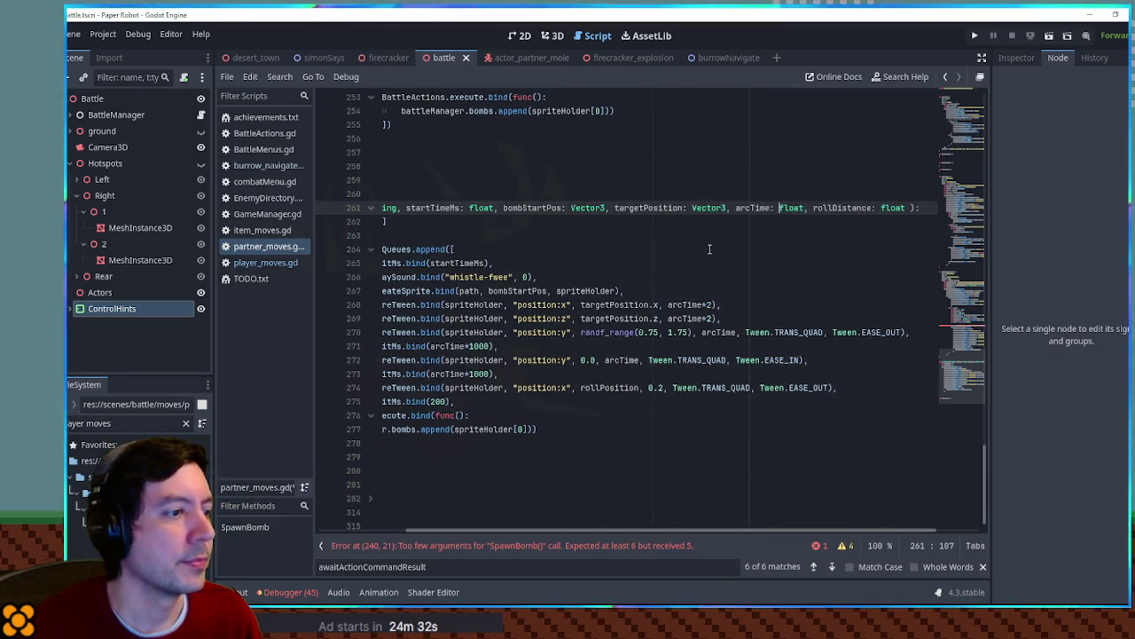
drag(704, 246, 275, 231)
click(502, 235)
double_click(446, 235)
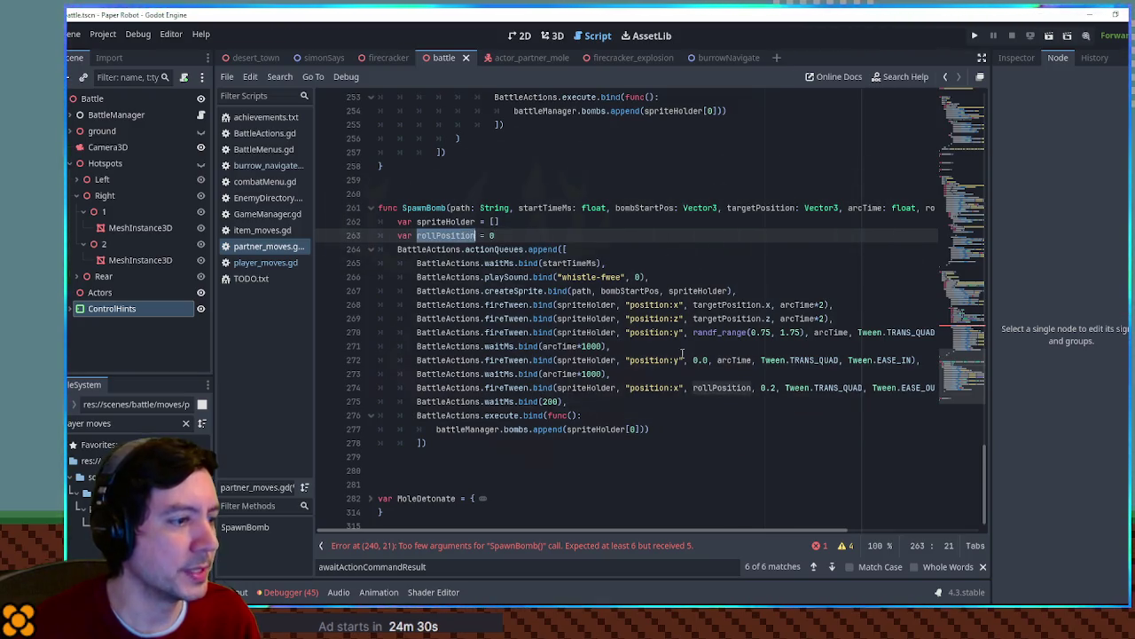
drag(693, 304, 772, 304)
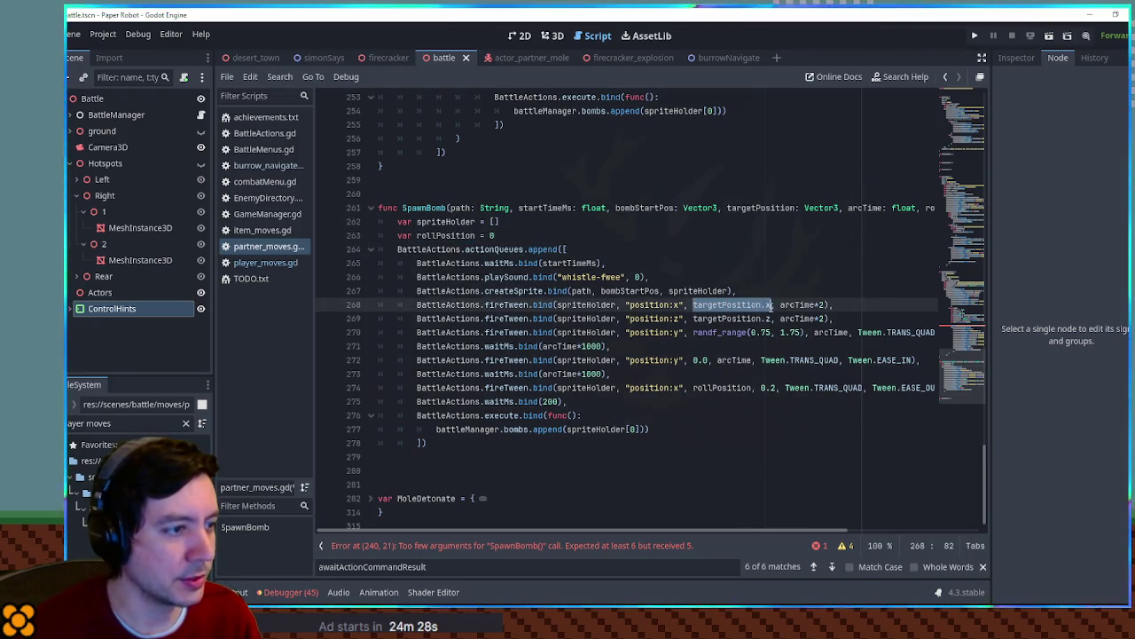
key(ctrl+c)
double_click(492, 235)
key(ctrl+v)
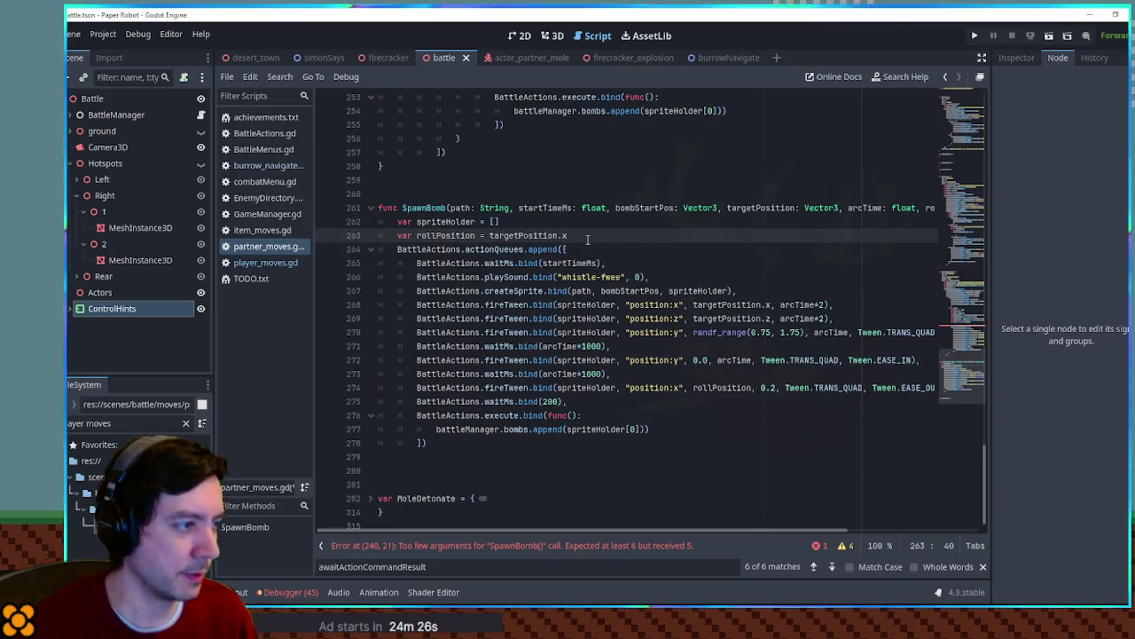
text( + ()
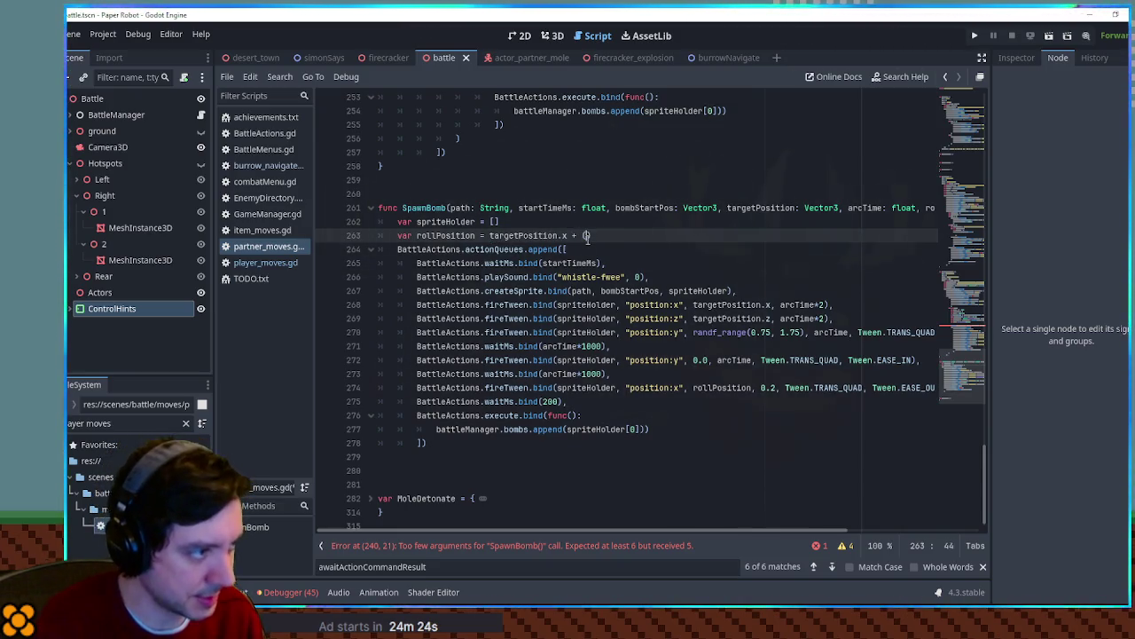
key(BackSpace)
text(sign()
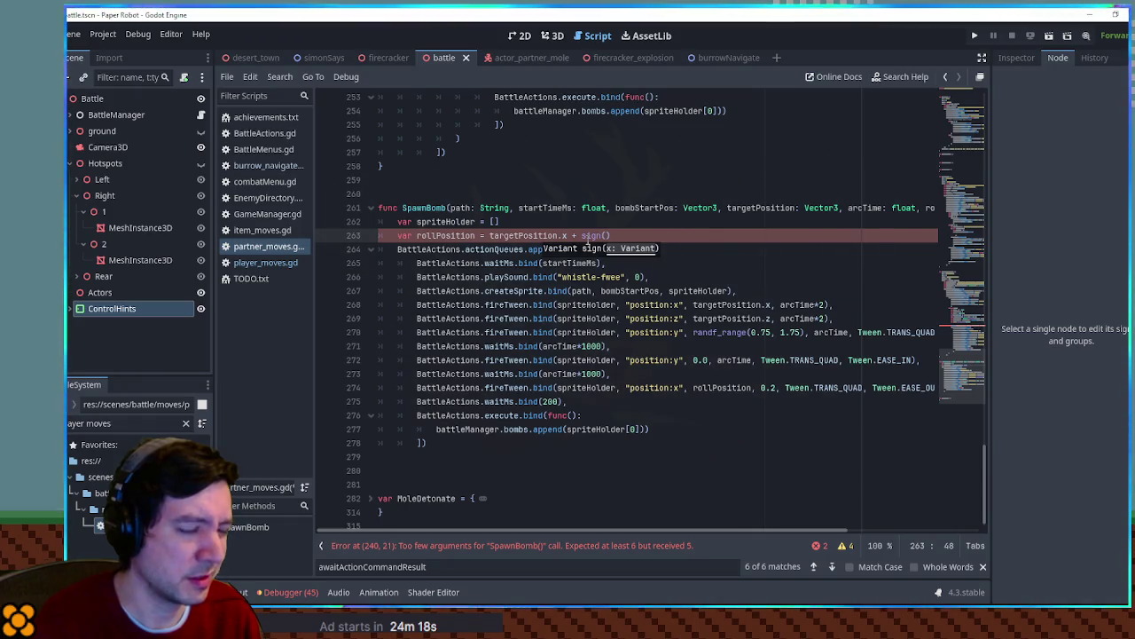
Insert 'rollDistance *' before sign() on line 263
key(Left)
key(Left)
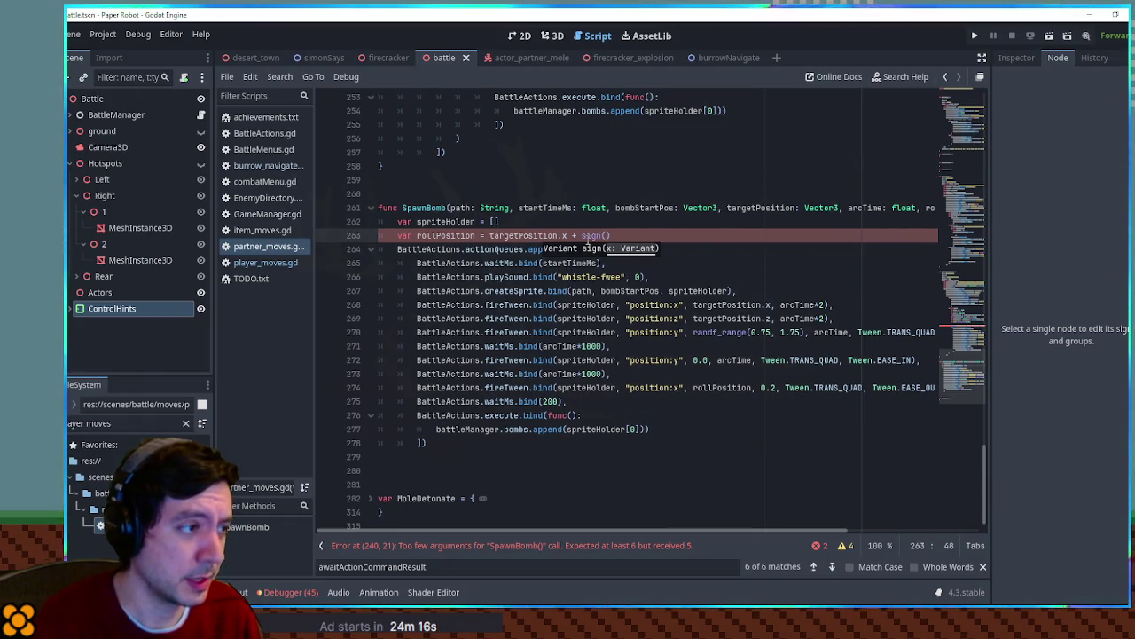
drag(927, 208, 920, 208)
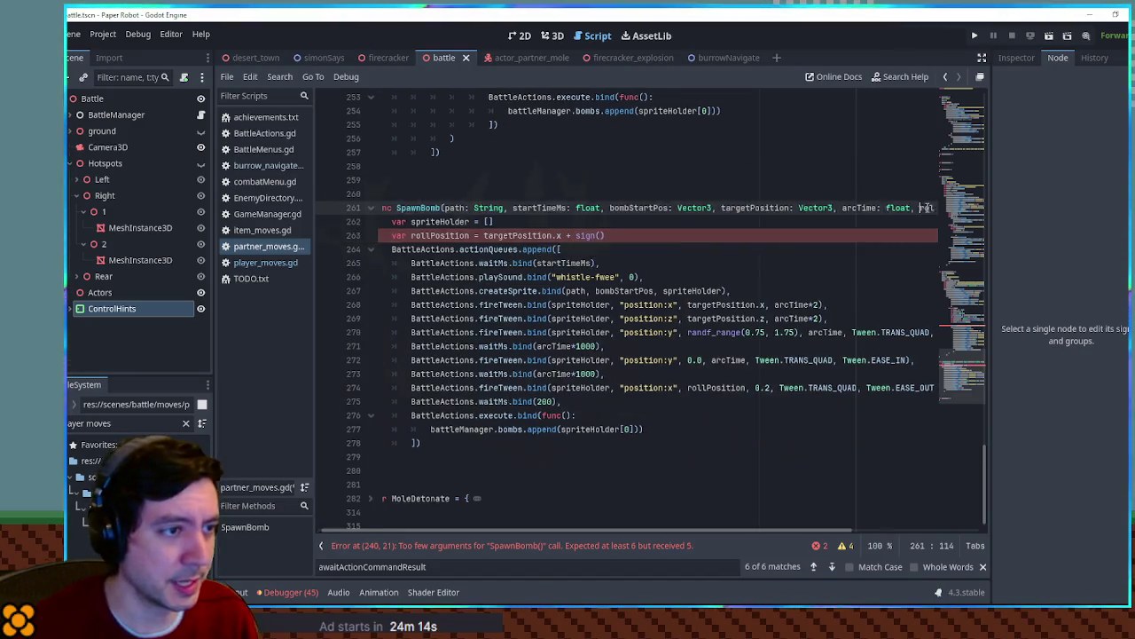
key(ctrl+c)
click(508, 235)
key(ctrl+v)
text(*)
key(Right)
key(Right)
key(Right)
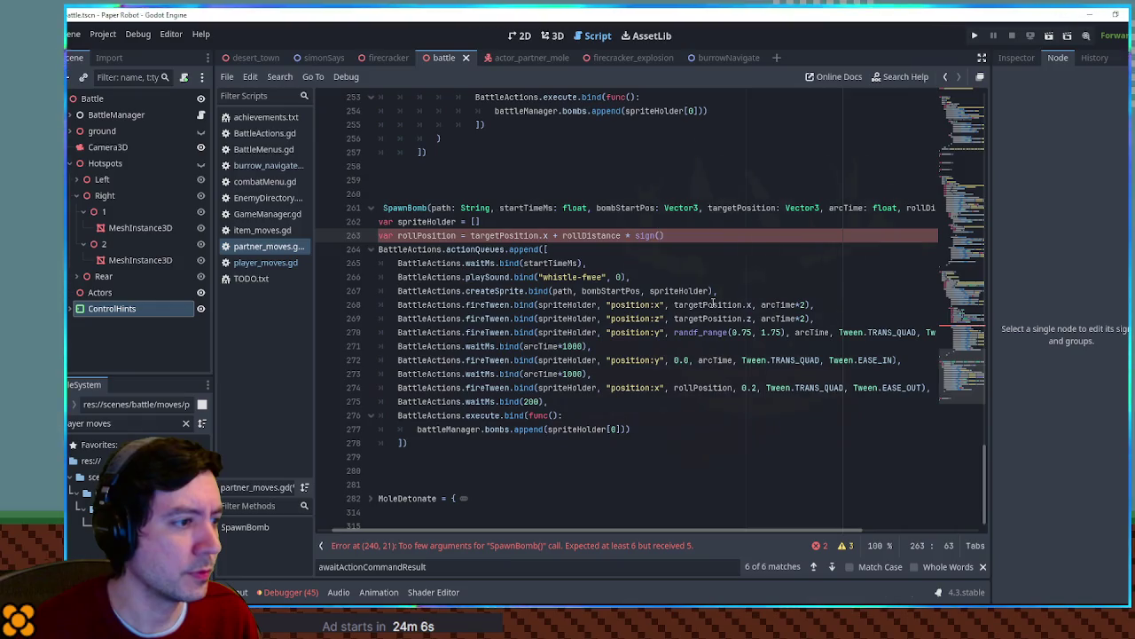
Fill sign() with targetPosition.x - bombStartPos.x
double_click(708, 304)
shift+click(752, 304)
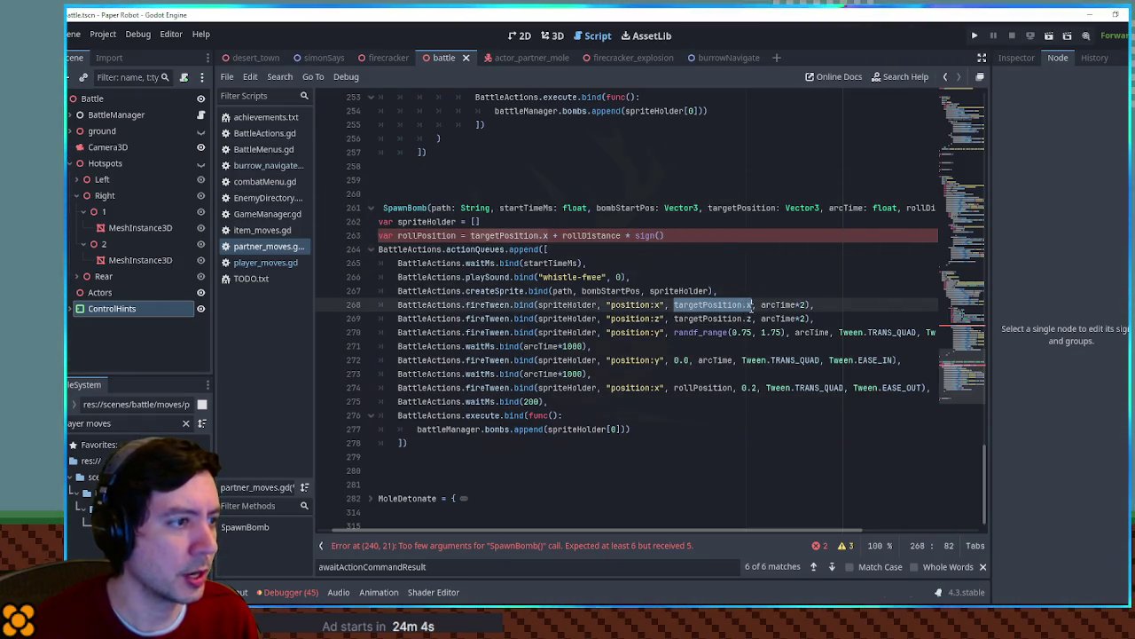
key(ctrl+c)
click(659, 235)
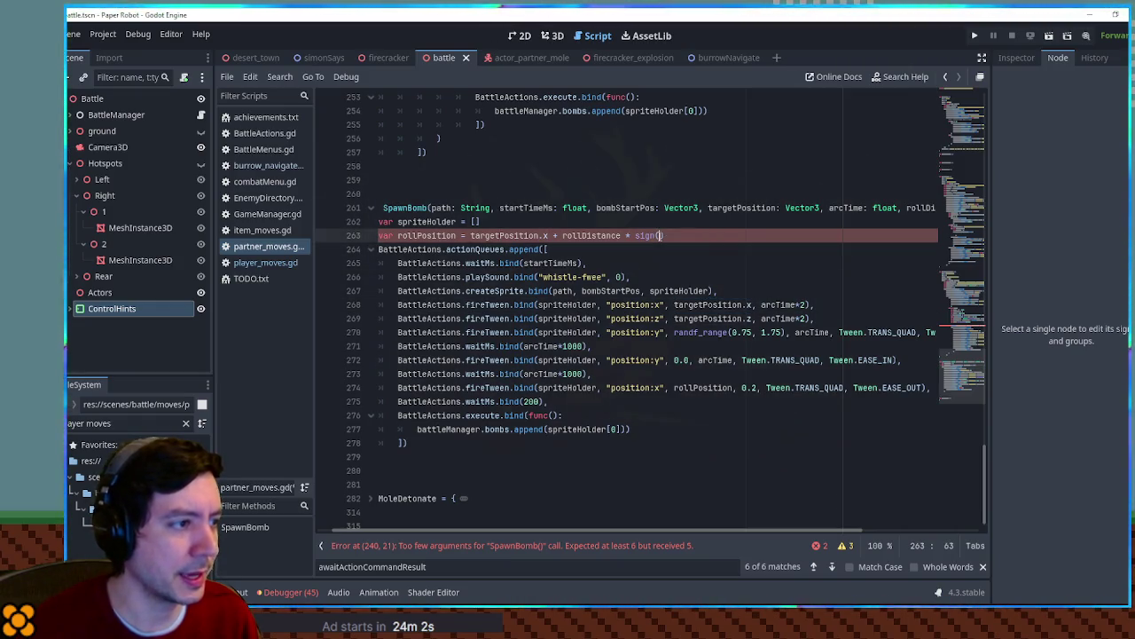
key(ctrl+v)
text(-)
double_click(654, 207)
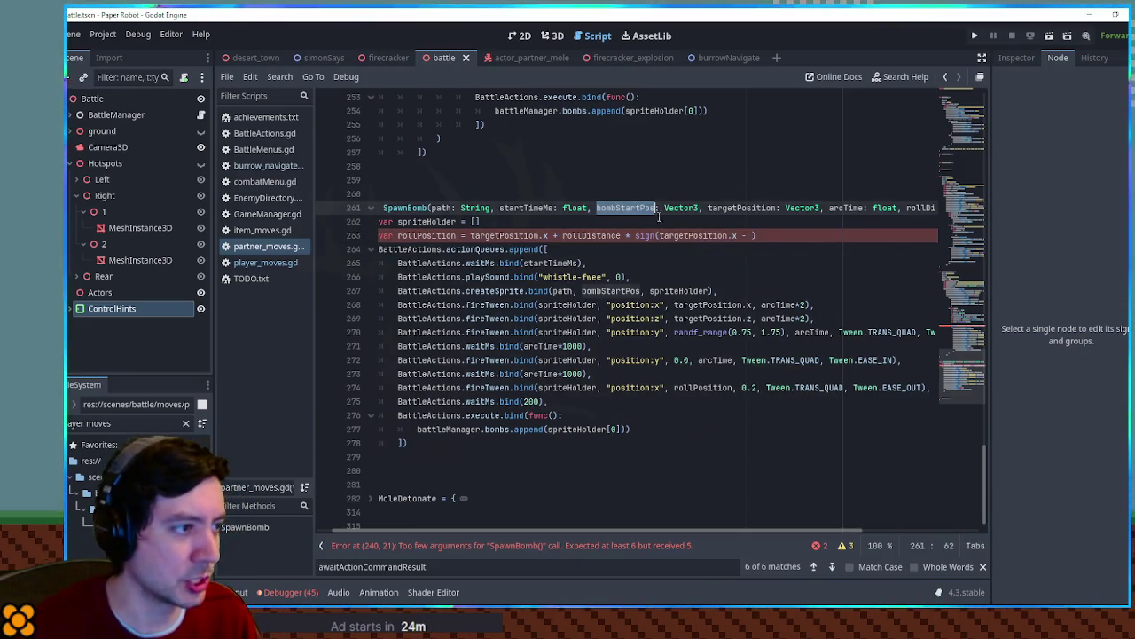
key(ctrl+c)
click(750, 235)
key(ctrl+v)
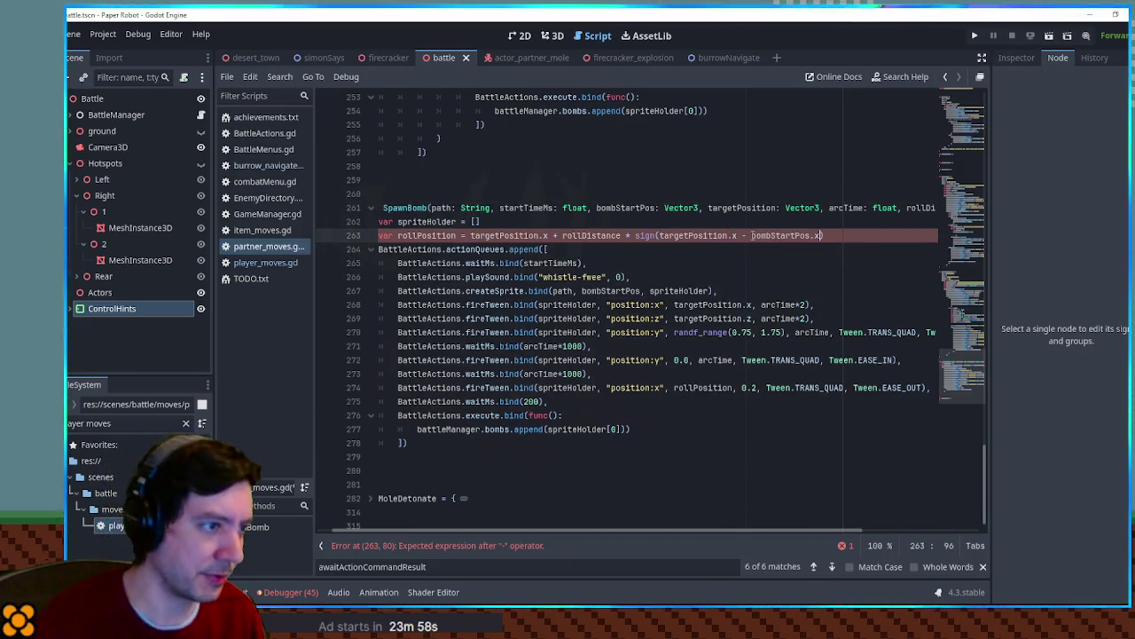
scroll(701, 243, up, 10)
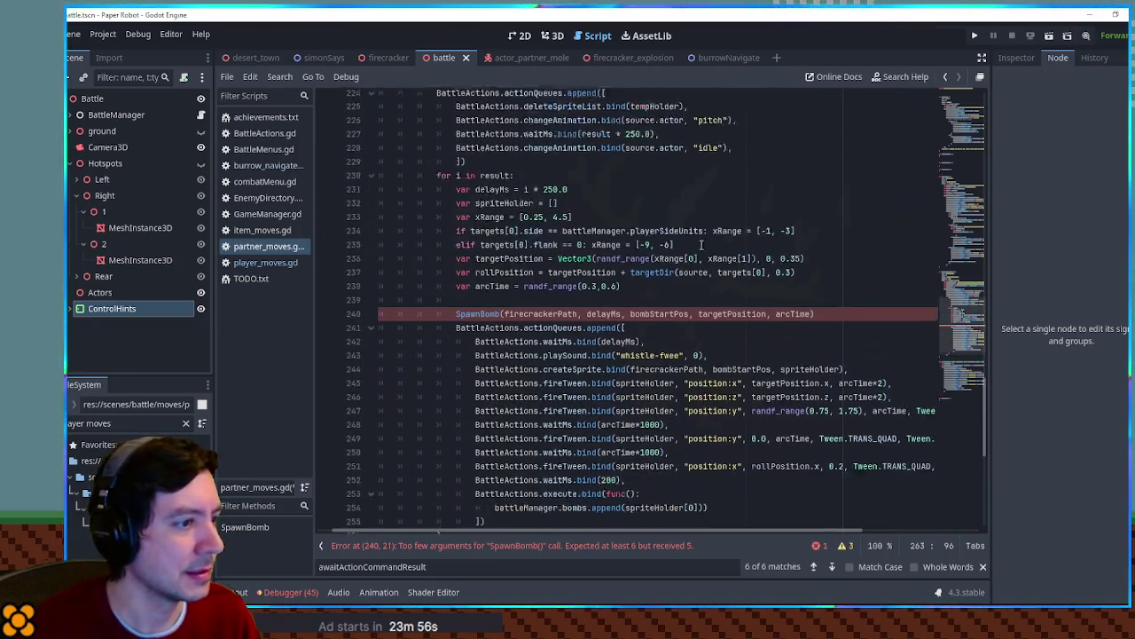
Rename rollPosition to rollDistance on line 237 and remove 'targetPosition + ' from its value
scroll(700, 244, down, 2)
click(814, 249)
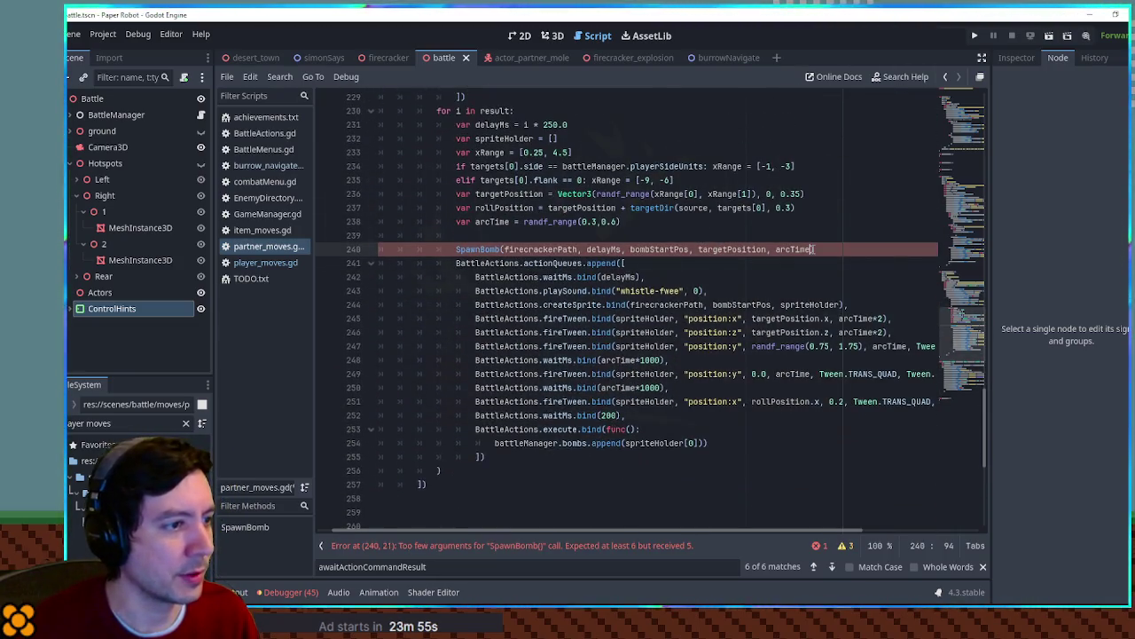
double_click(781, 401)
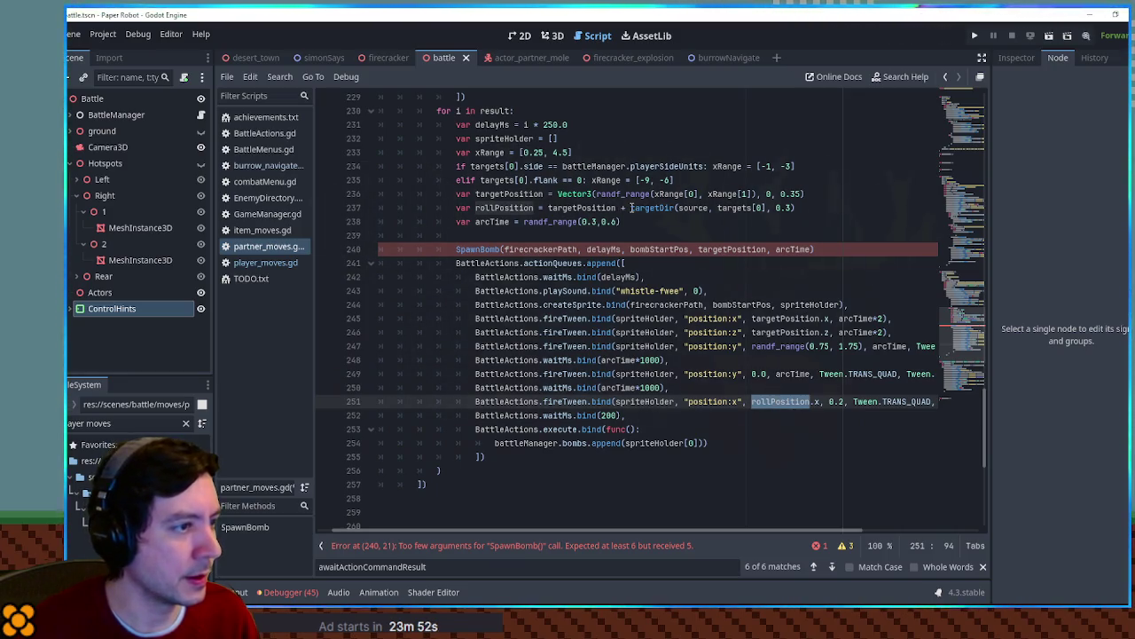
drag(630, 207, 796, 207)
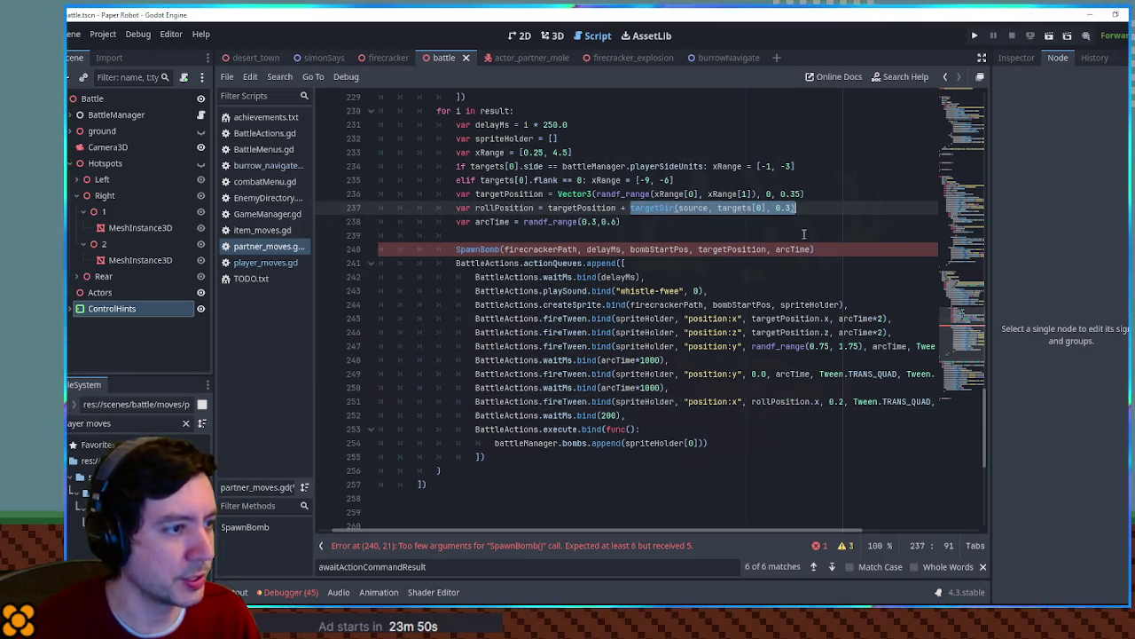
click(814, 249)
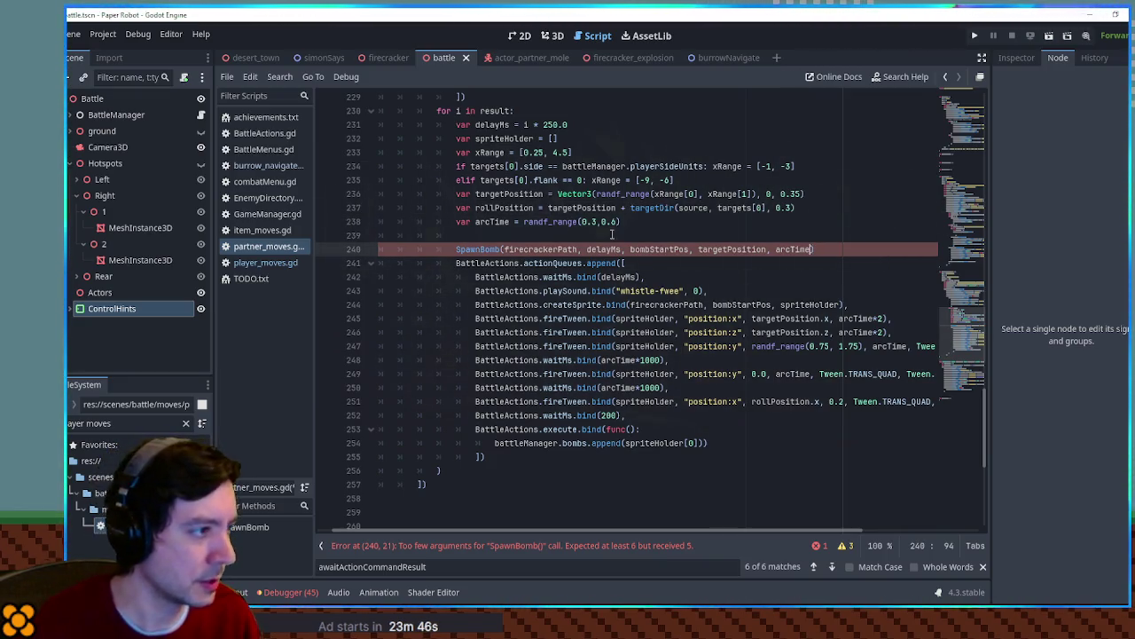
drag(498, 208, 543, 208)
text(Dist)
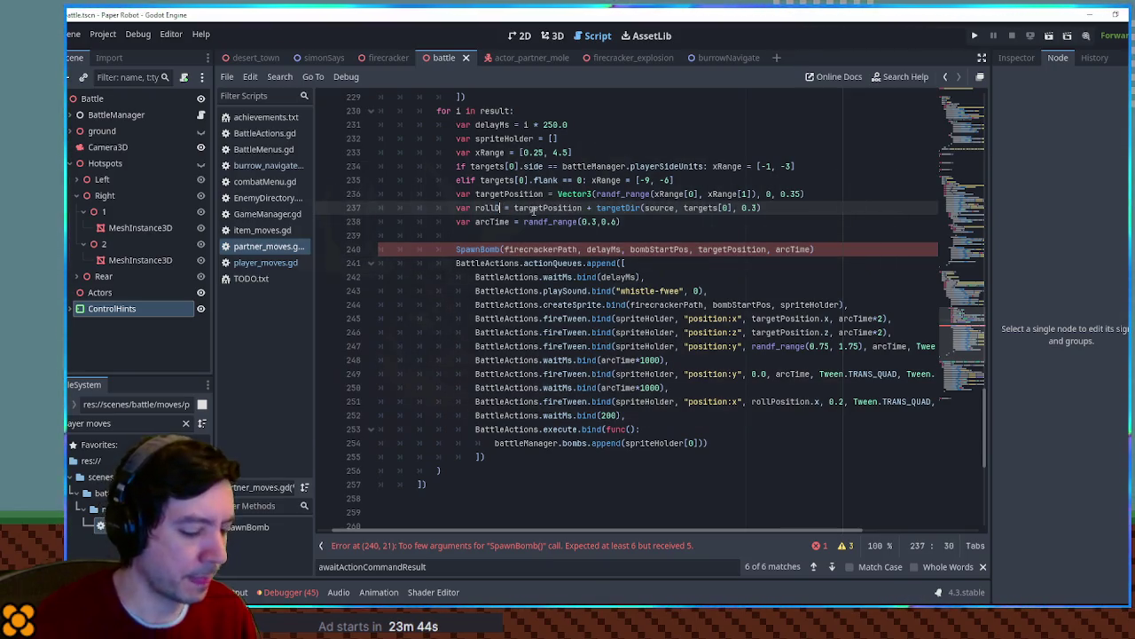
text(ance)
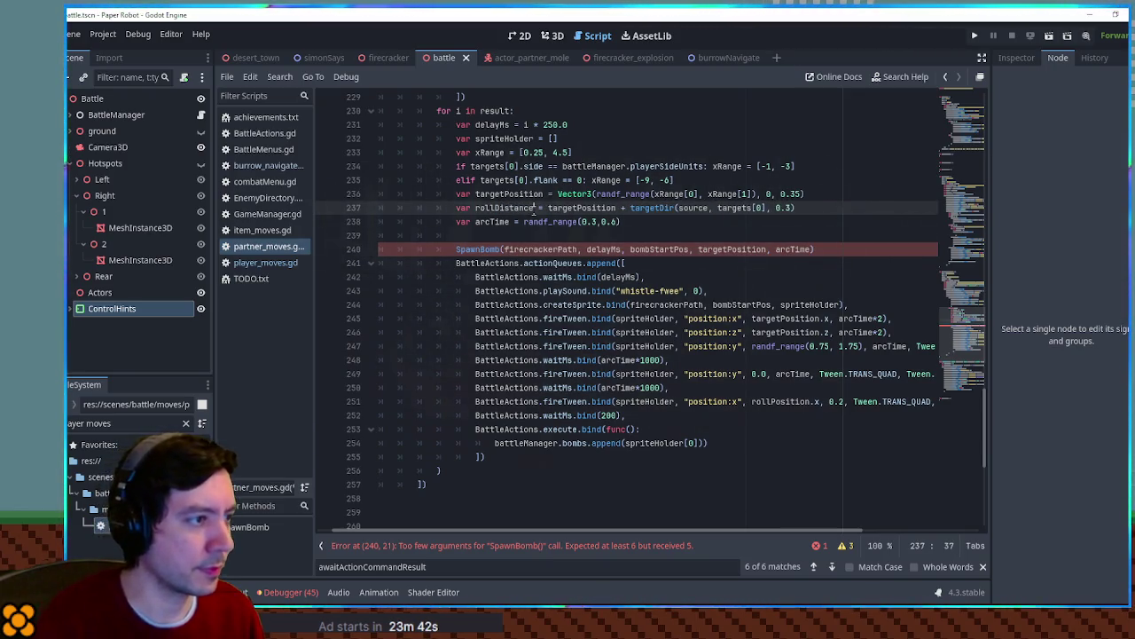
double_click(568, 208)
key(Delete)
key(Delete)
key(Delete)
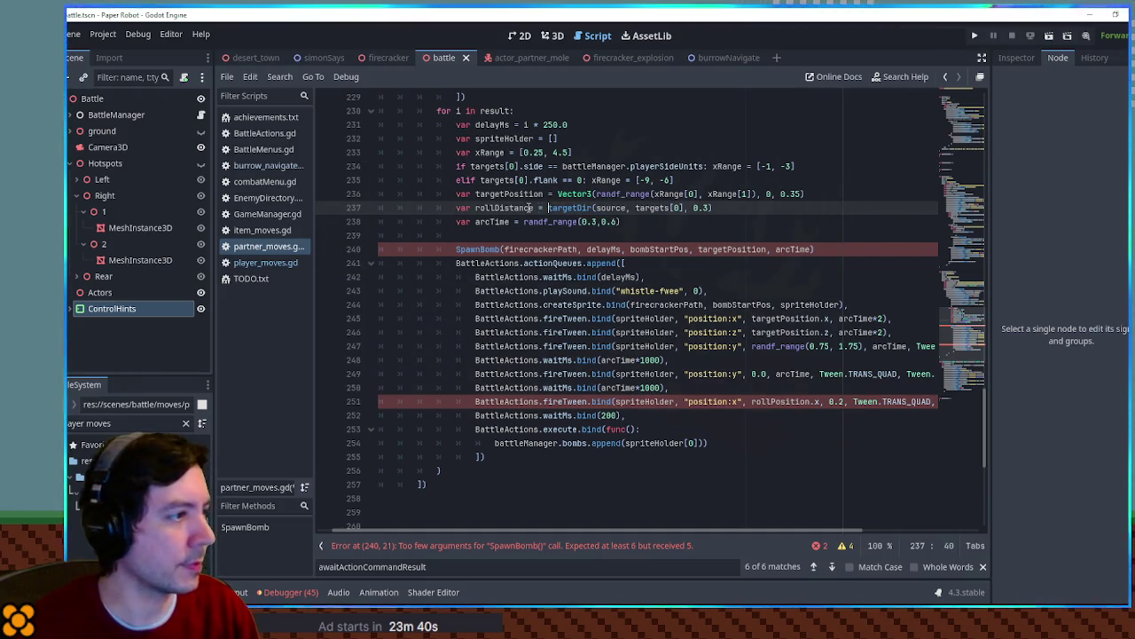
Pass rollDistance as an extra argument to the SpawnBomb call on line 240
double_click(530, 207)
key(ctrl+c)
click(810, 249)
text(,)
key(ctrl+v)
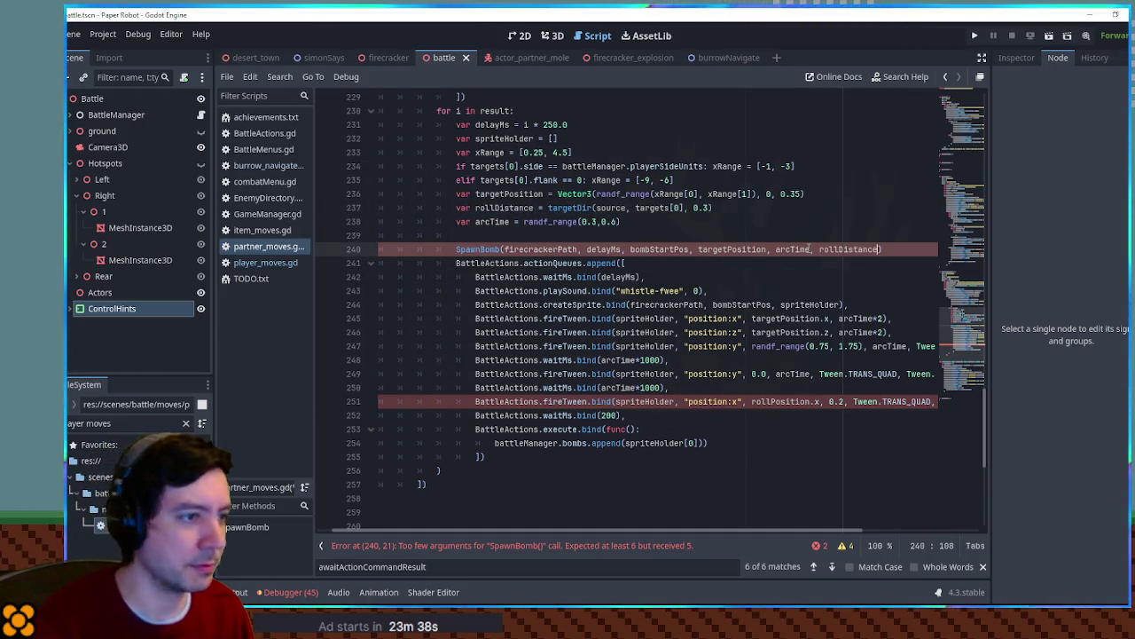
mouse_move(550, 458)
mouse_down()
mouse_move(381, 401)
mouse_move(887, 250)
mouse_up()
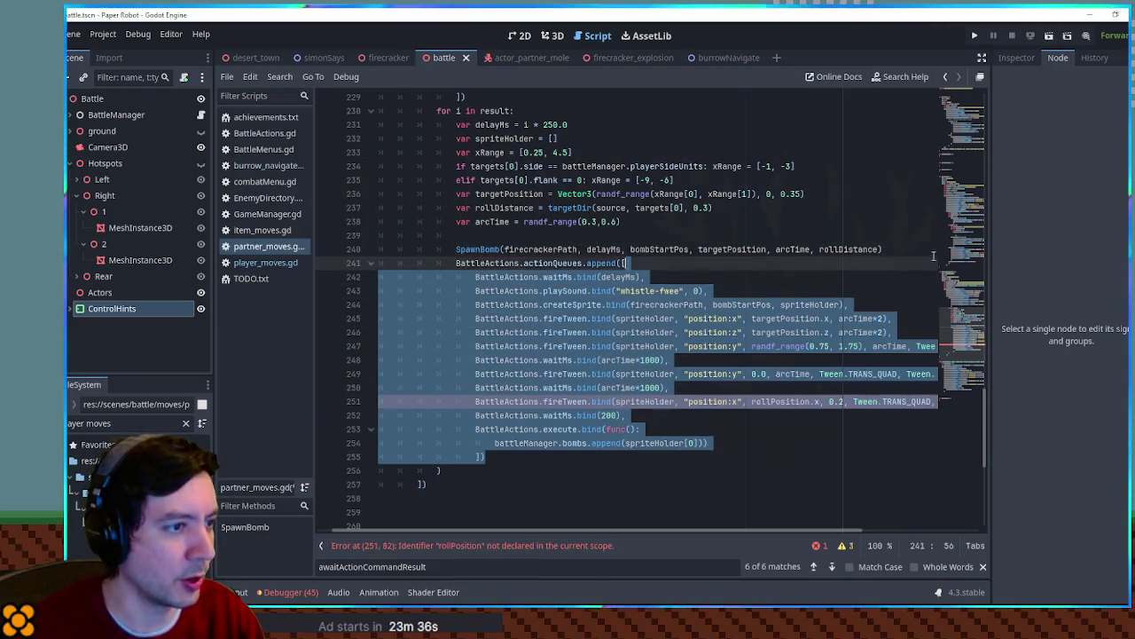
Delete the old inline animation block and the leftover empty line after line 238
key(Delete)
click(706, 223)
key(Delete)
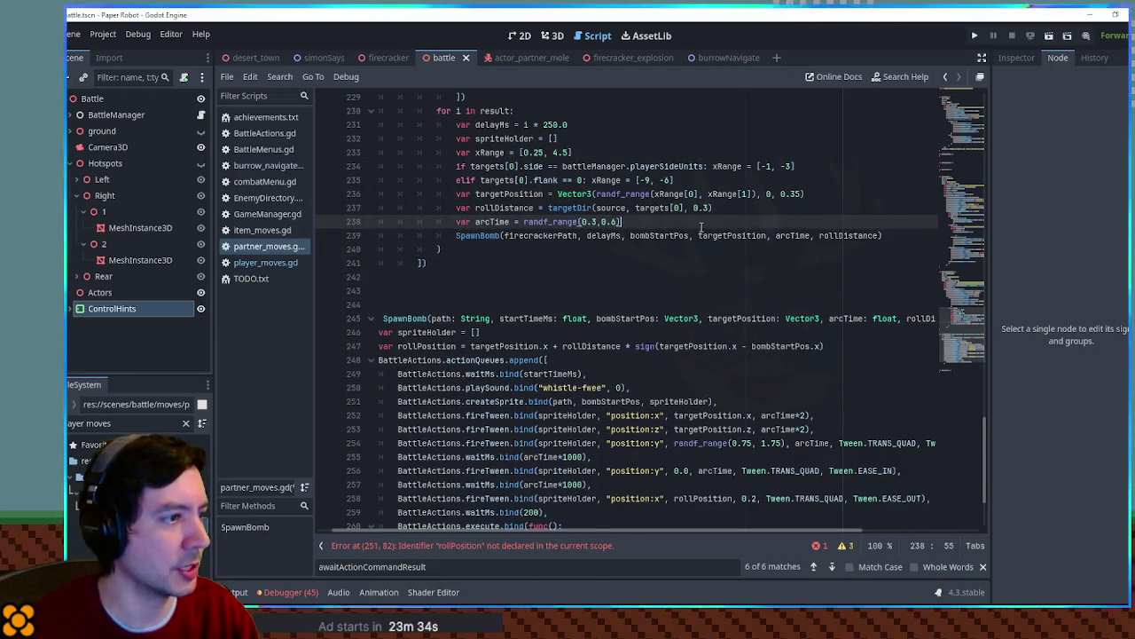
click(743, 145)
double_click(493, 221)
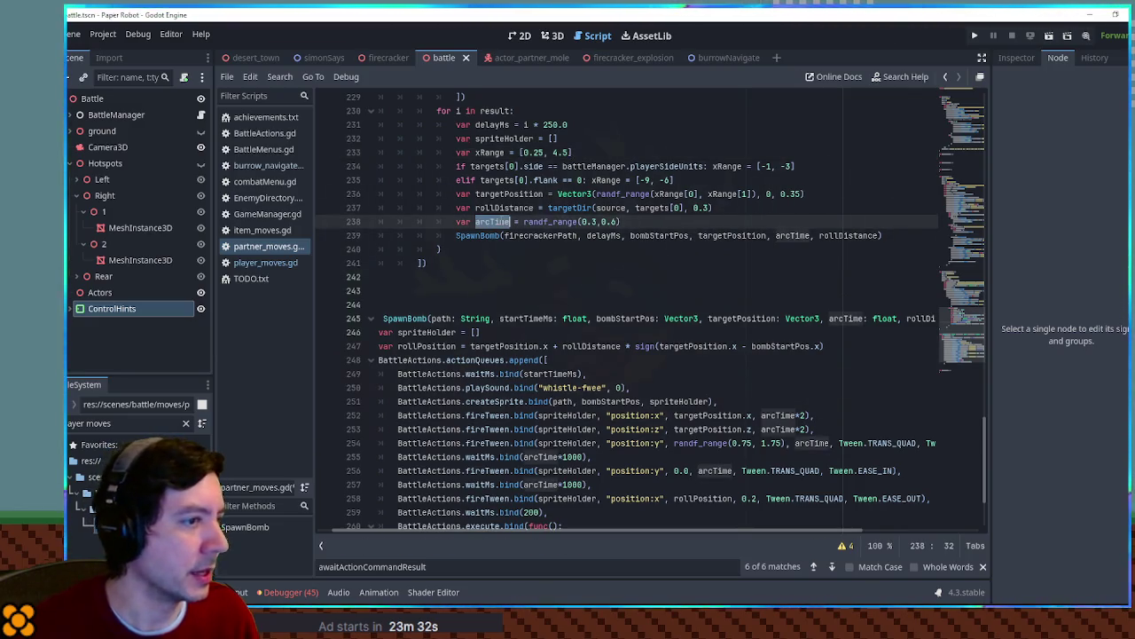
double_click(492, 208)
double_click(509, 194)
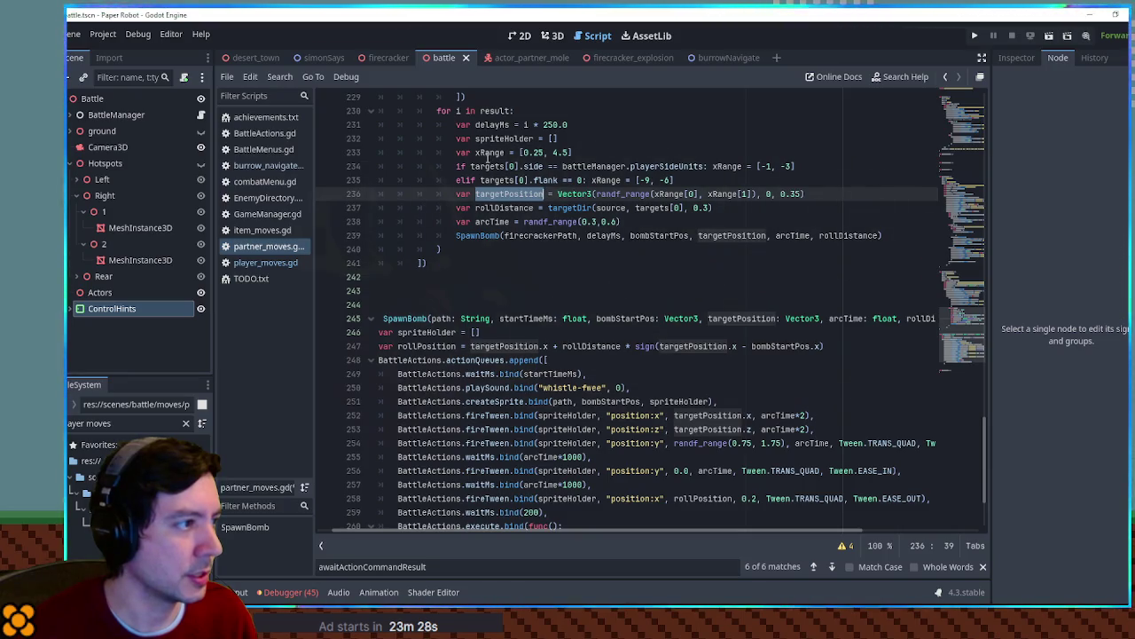
Delete the loop's unused spriteHolder variable declaration
click(573, 139)
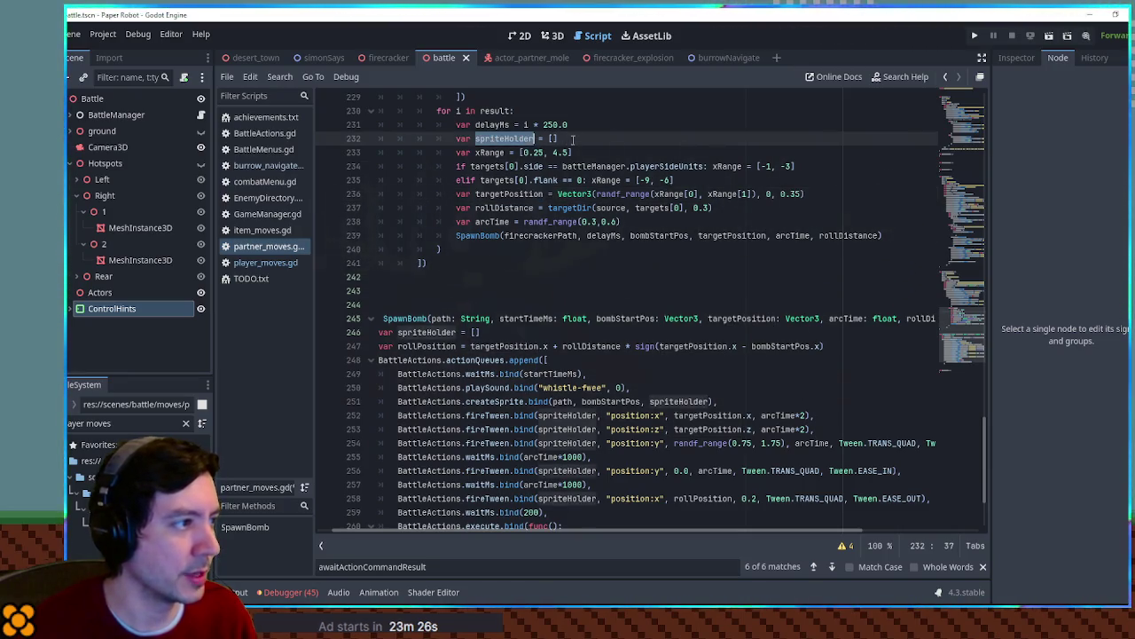
key(ctrl+shift+k)
click(464, 277)
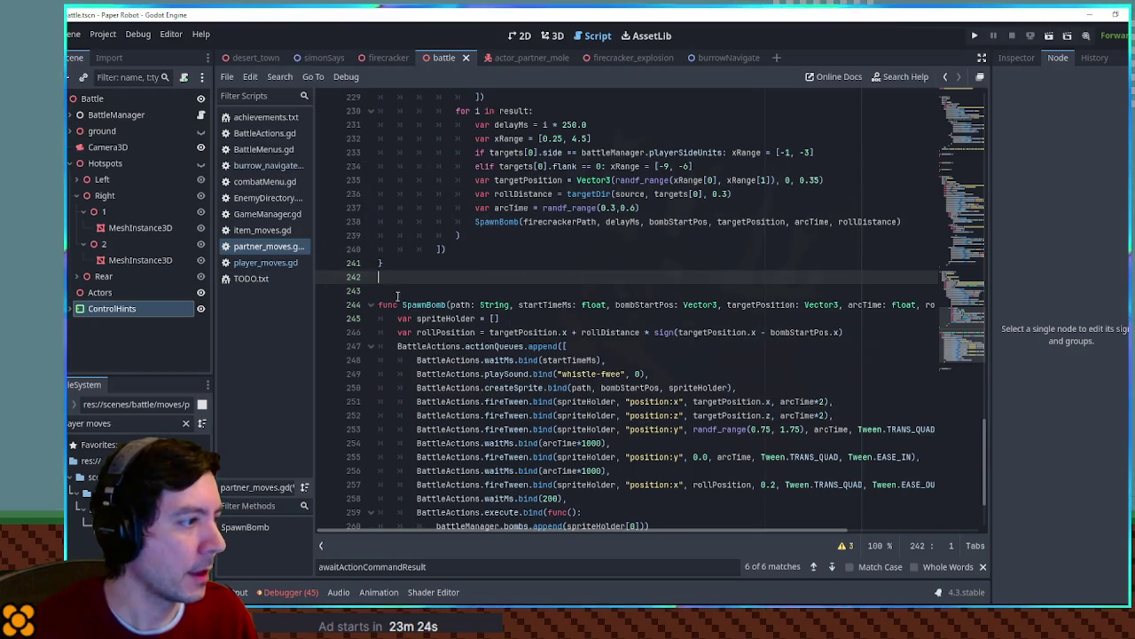
drag(923, 223, 923, 214)
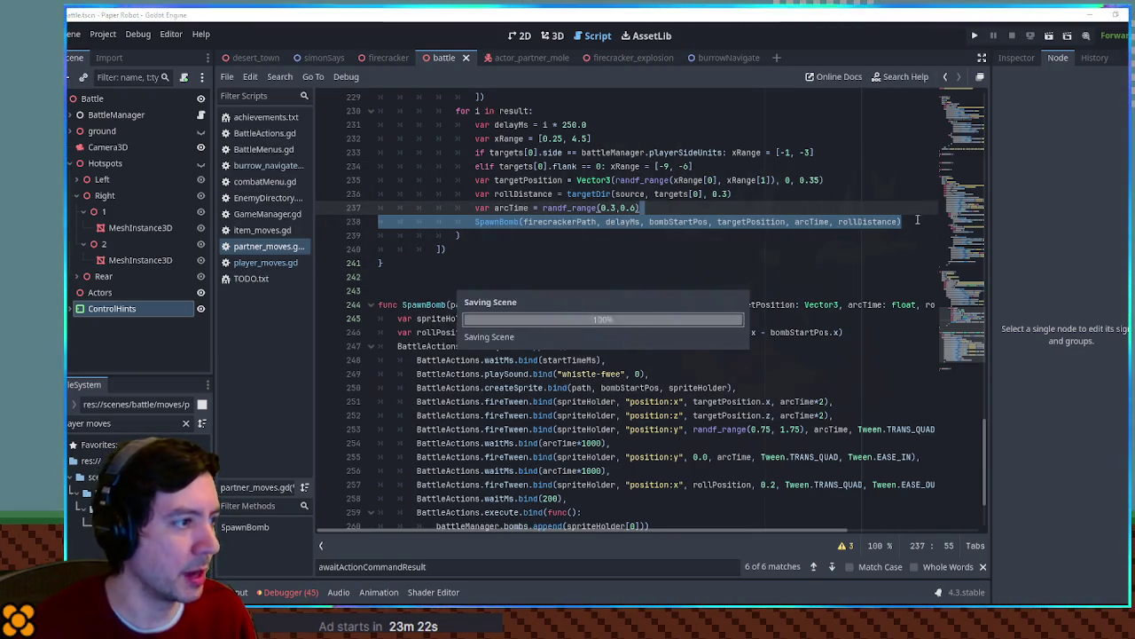
scroll(732, 239, up, 2)
scroll(731, 240, up, 18)
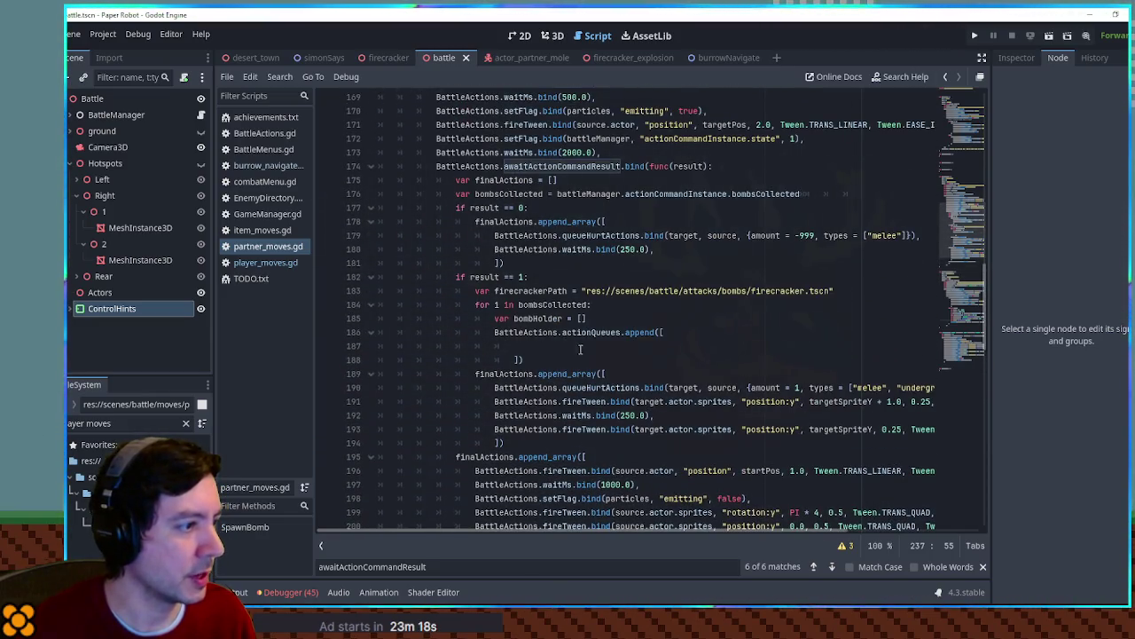
Replace the empty bomb-queue block in the loop with the copied SpawnBomb call
drag(613, 359, 638, 321)
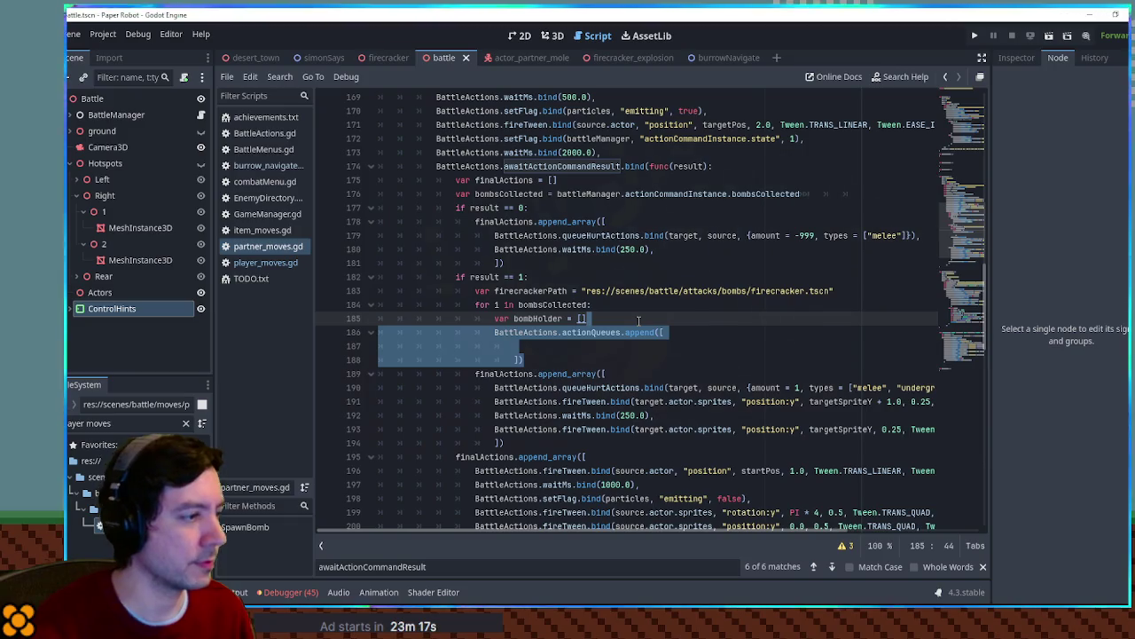
key(shift+Up)
key(Return)
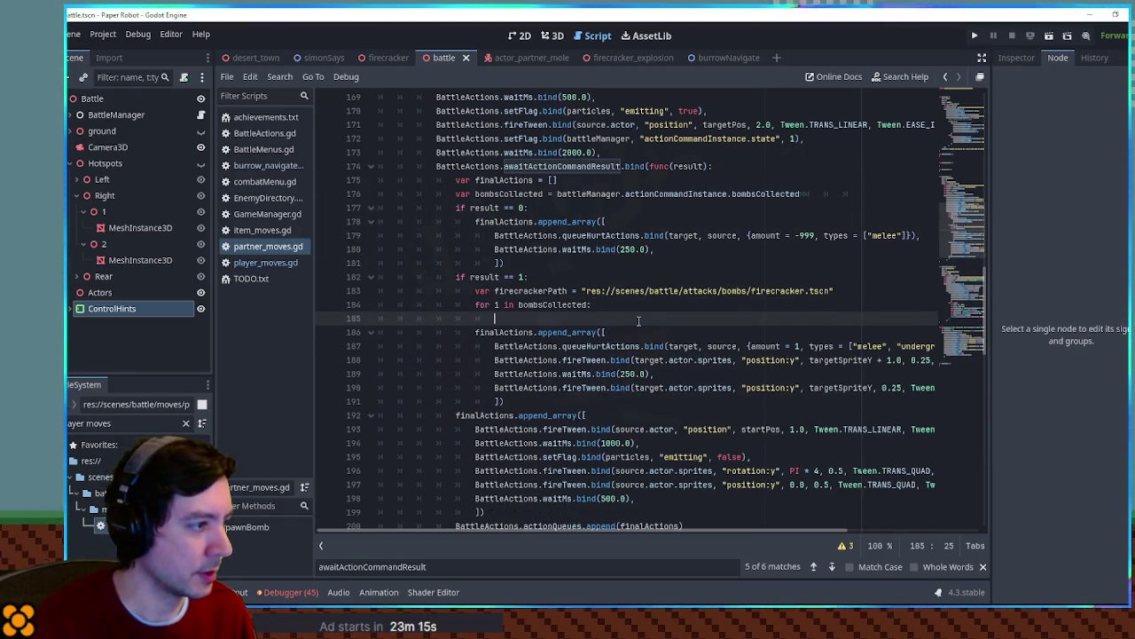
key(ctrl+v)
key(Home)
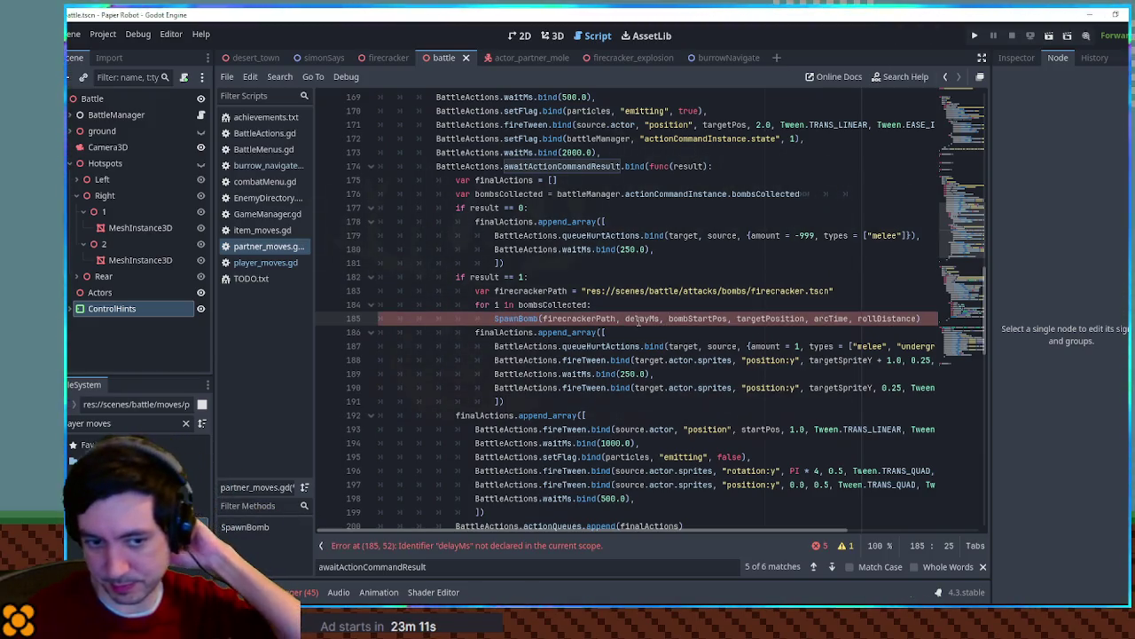
Change the SpawnBomb delayMs argument to 0.0
double_click(536, 293)
double_click(639, 317)
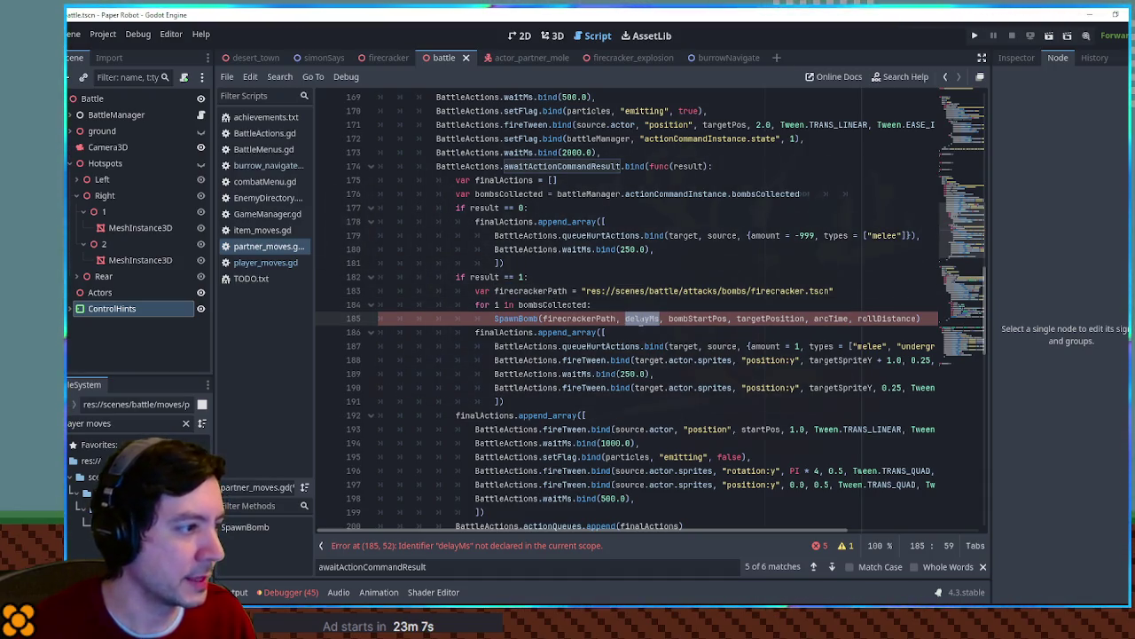
text(0.0)
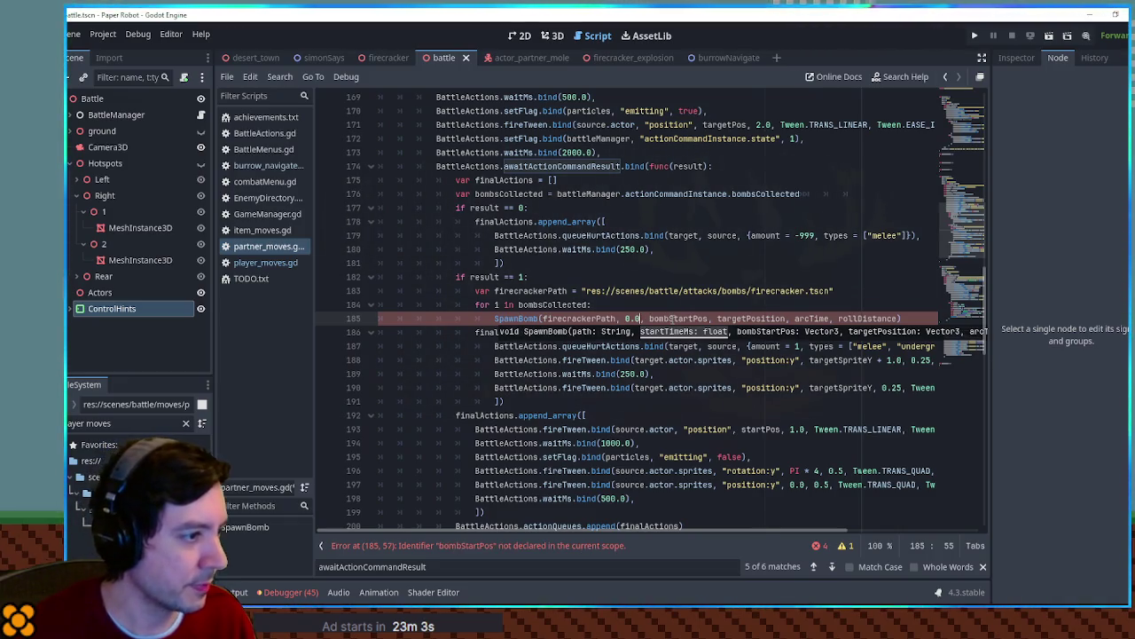
double_click(671, 318)
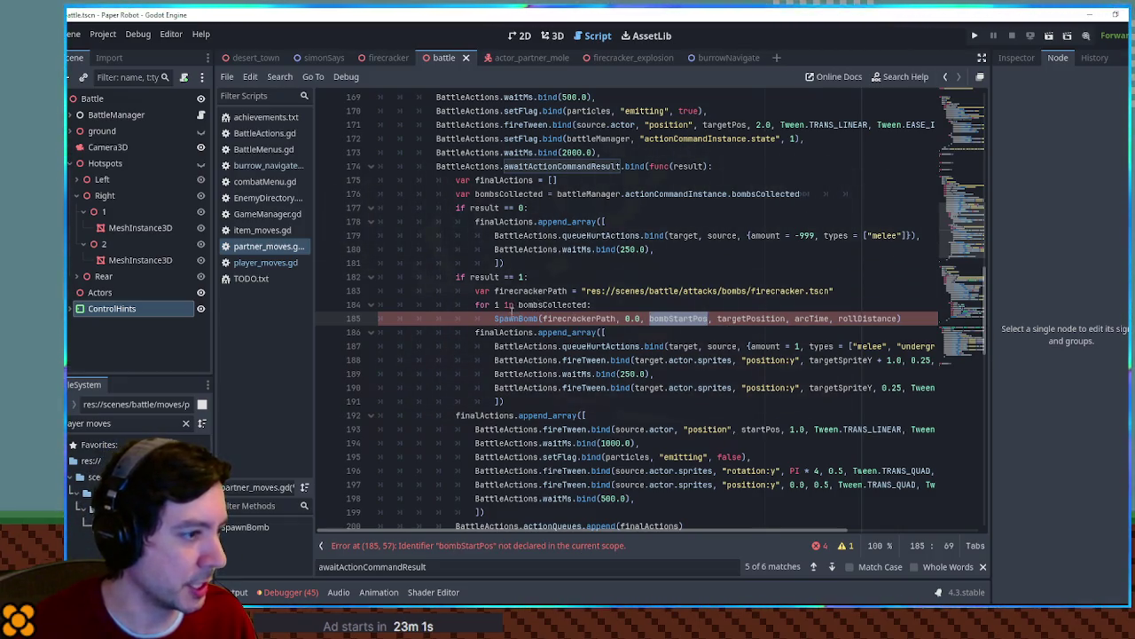
double_click(649, 359)
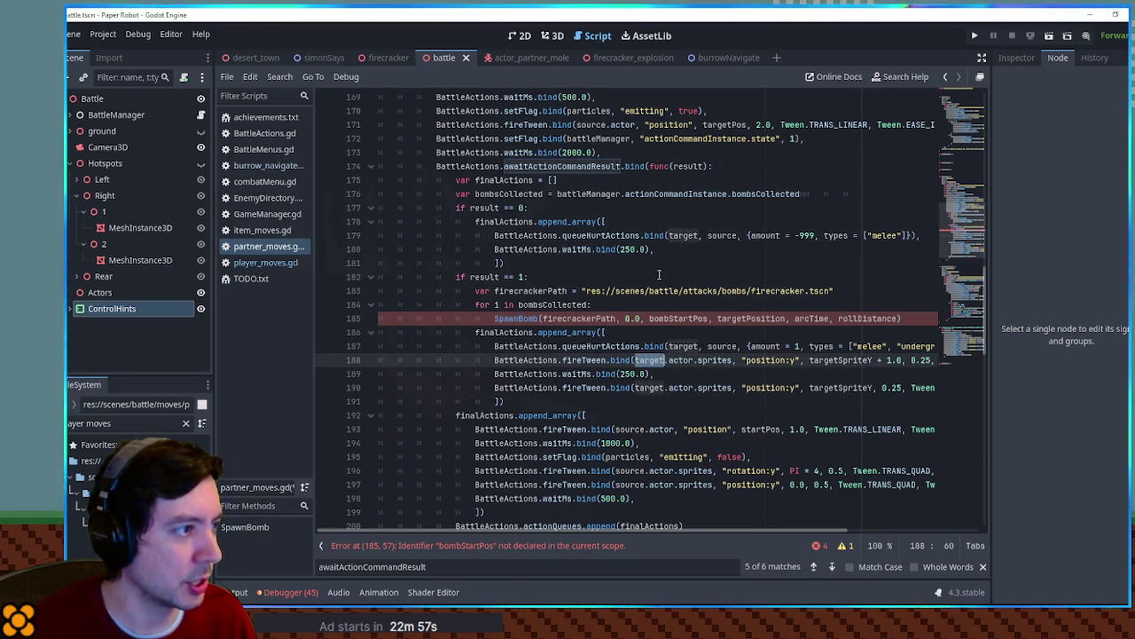
scroll(678, 298, up, 1)
scroll(678, 298, up, 1)
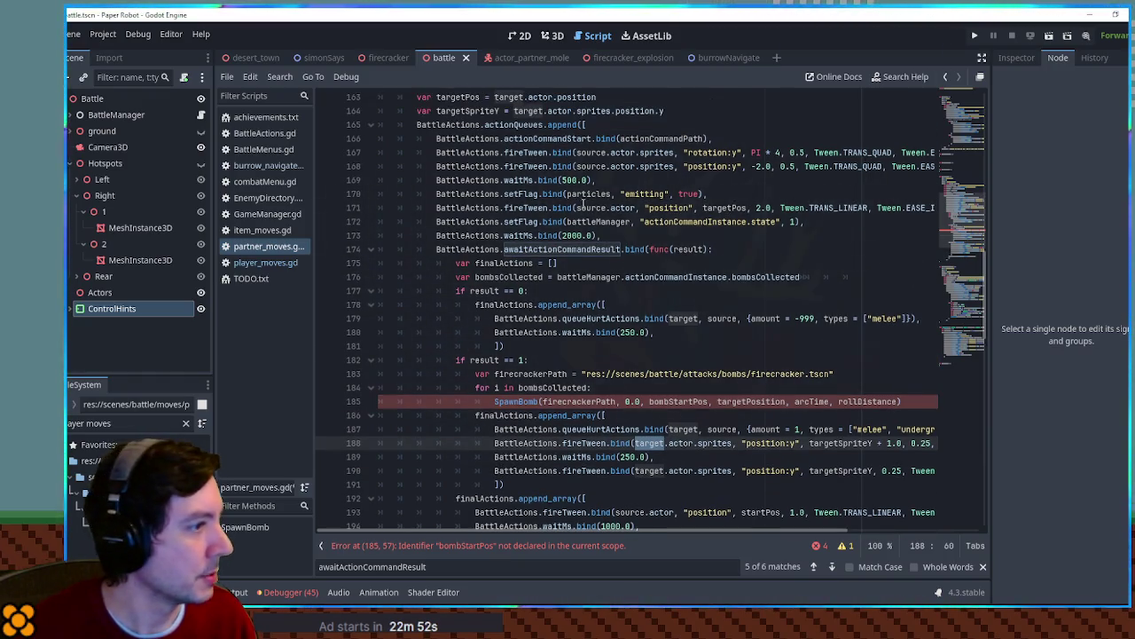
Pass targetPos instead of bombStartPos and add a bombLanding line offset with randf_range
double_click(734, 207)
key(ctrl+c)
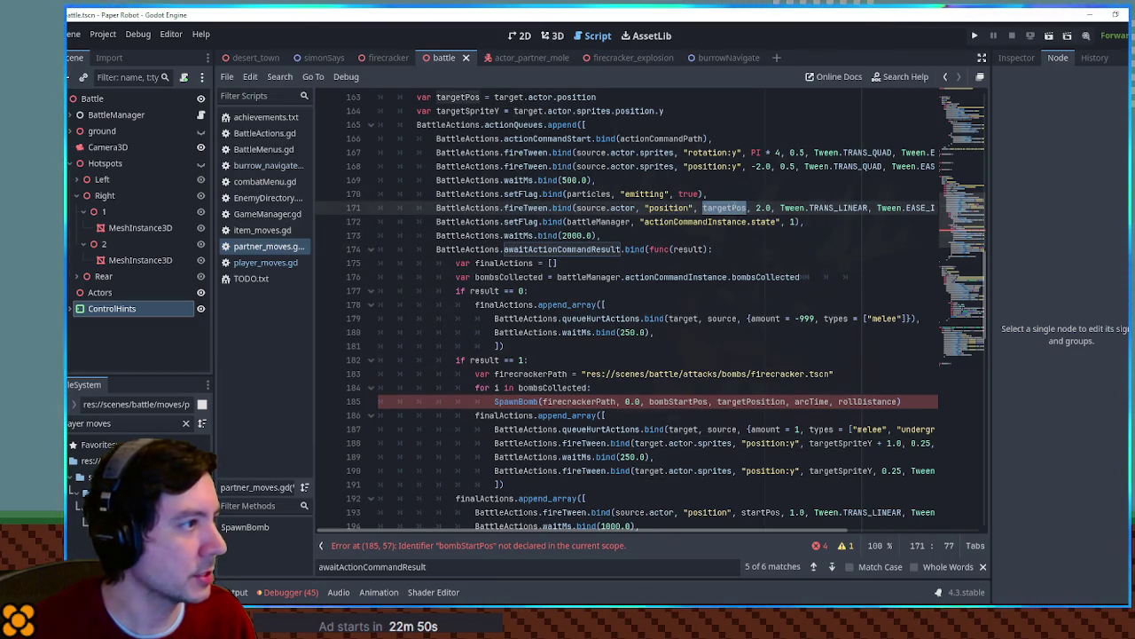
double_click(683, 401)
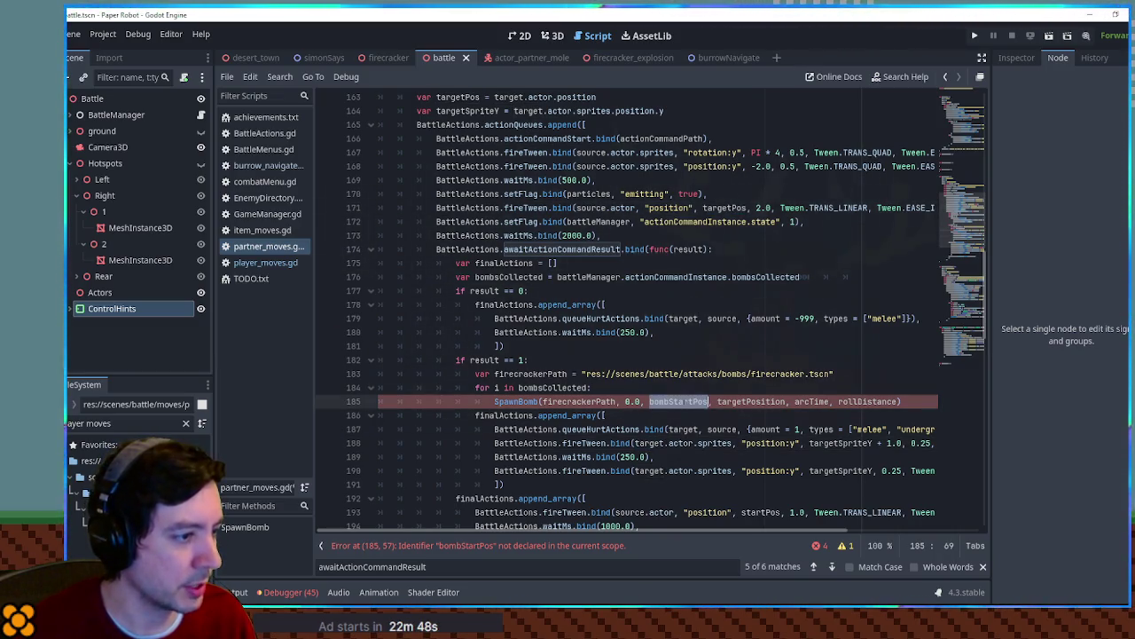
key(ctrl+v)
click(669, 391)
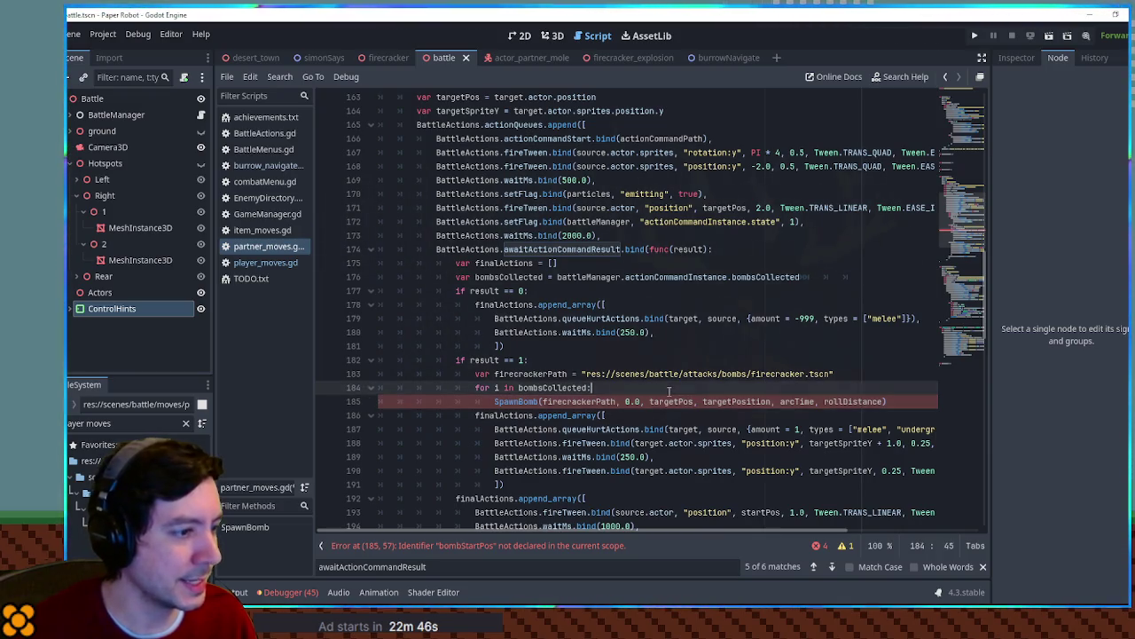
key(Return)
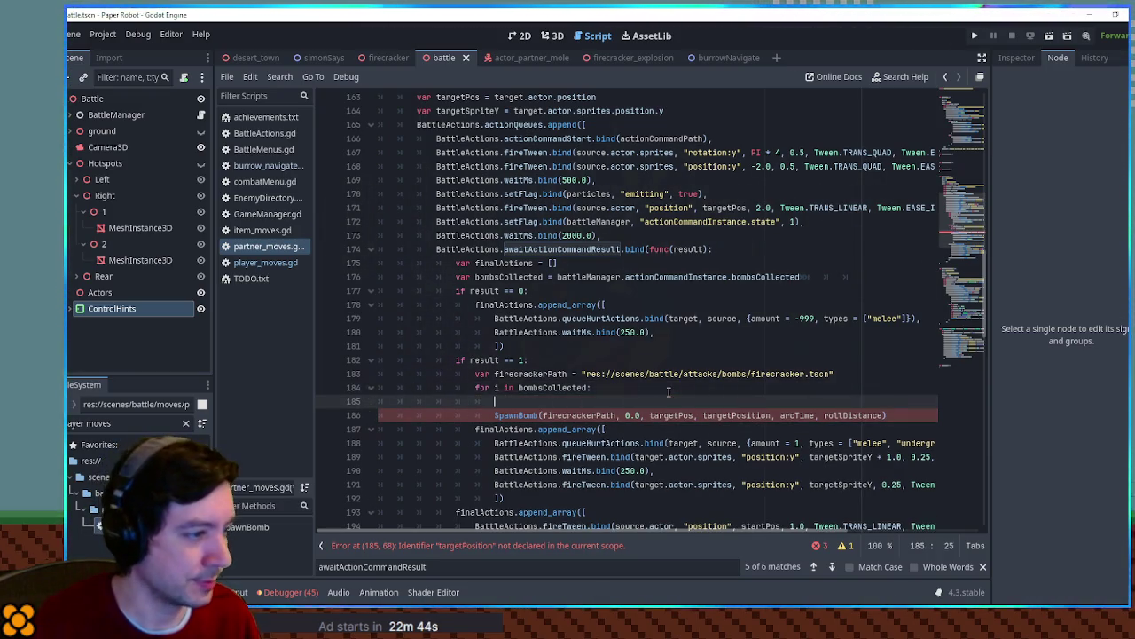
text(varta)
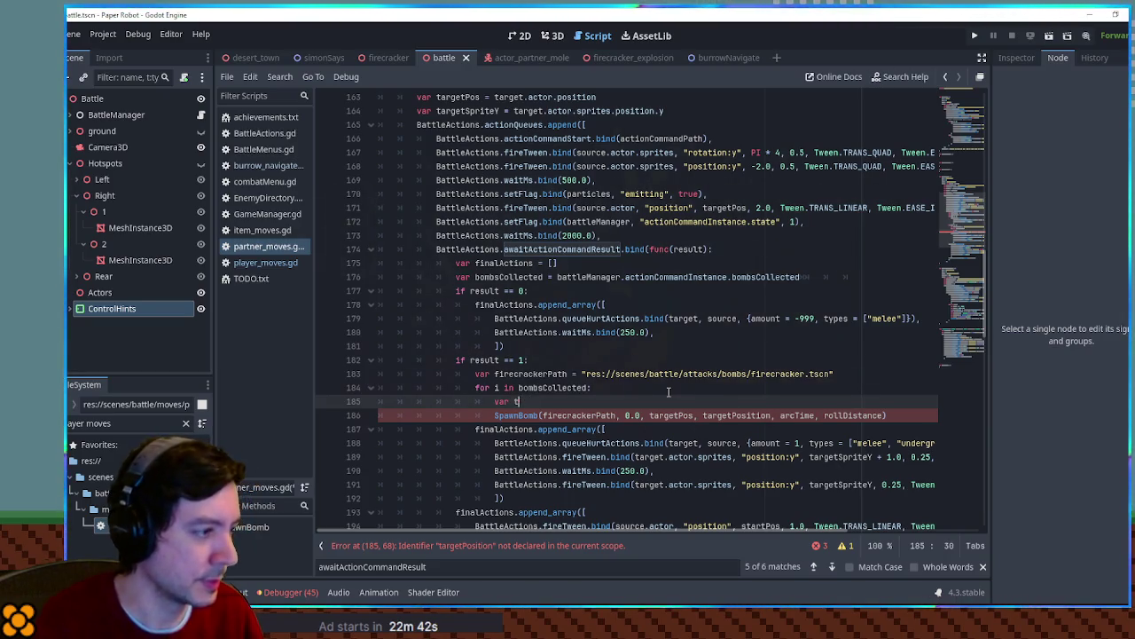
text(bombLa)
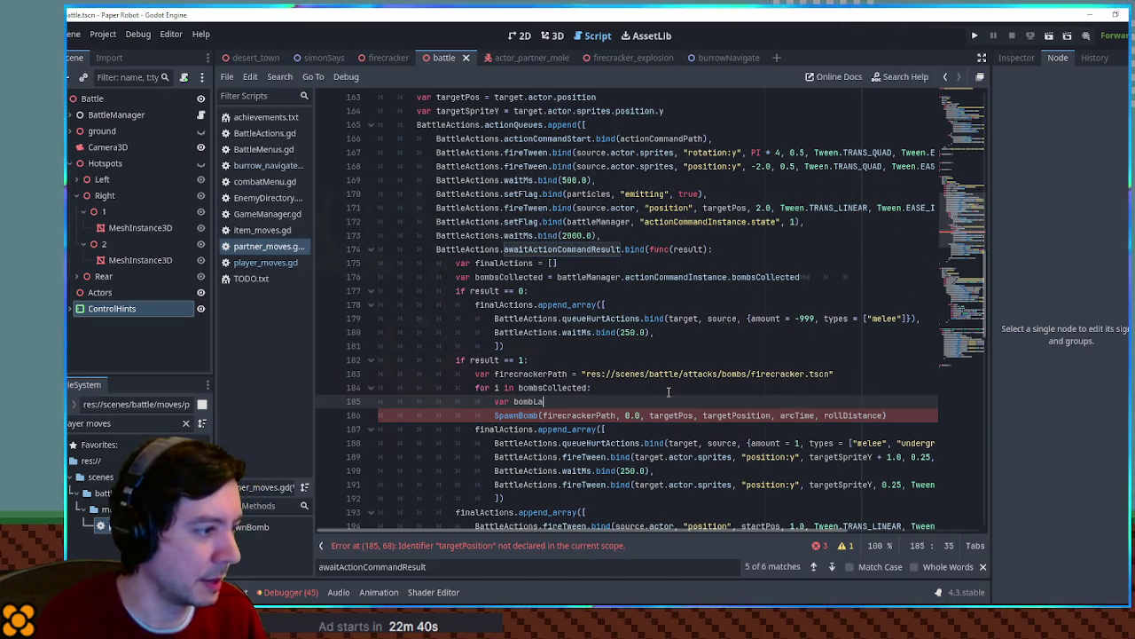
text(nding )
text(= targetPos + )
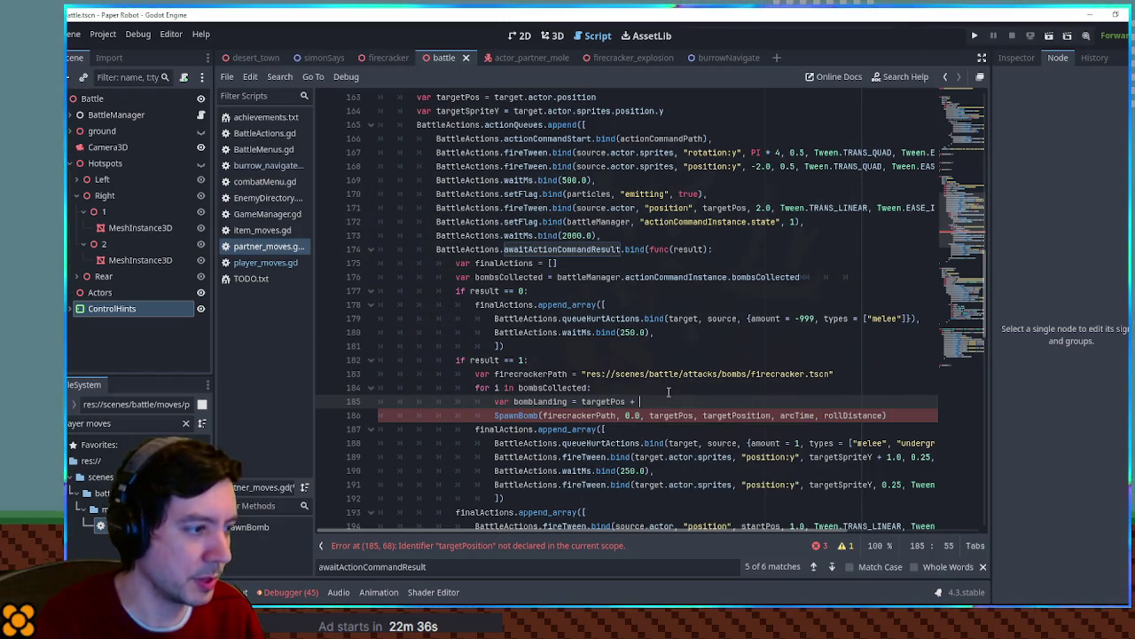
text(Vector3)
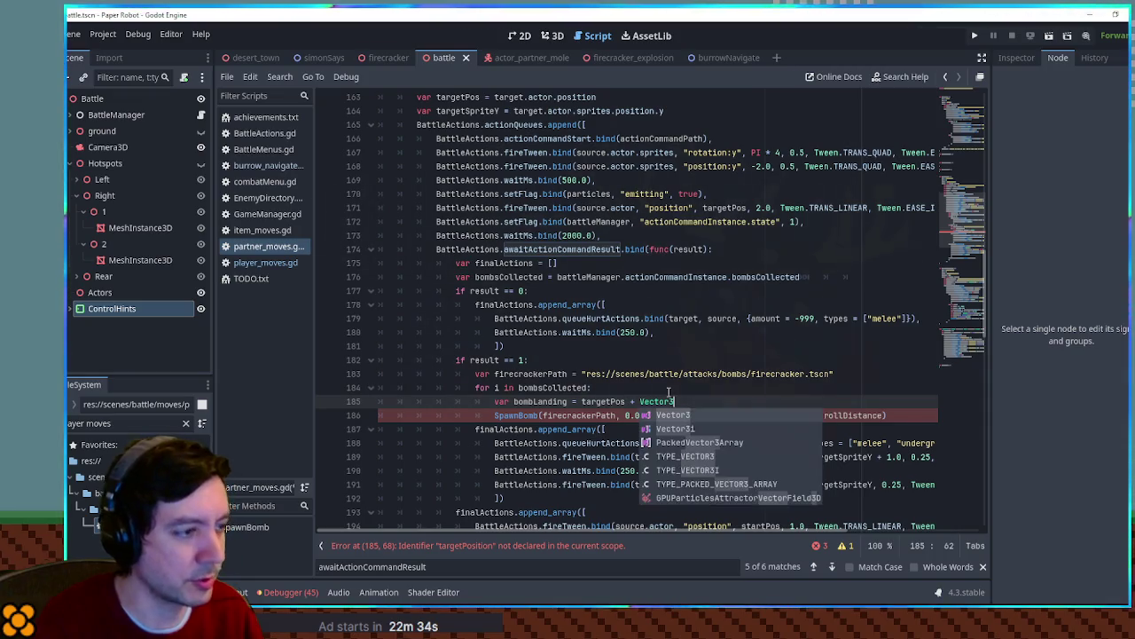
text(.LEFT * rand)
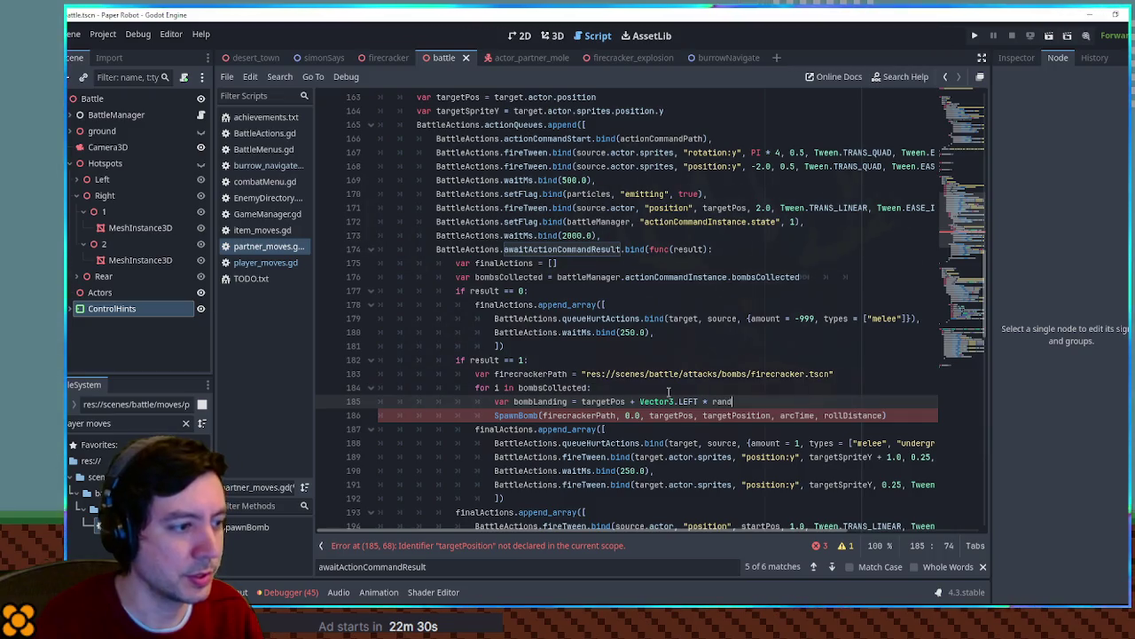
text(f)
key(Down)
key(Down)
key(Return)
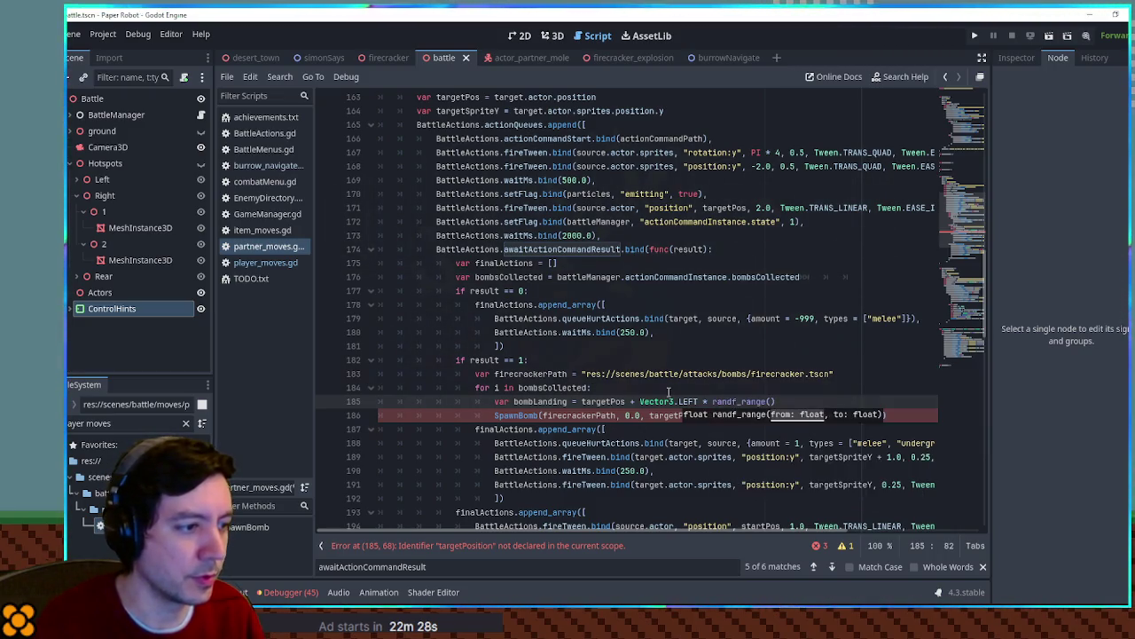
text(-1,1)
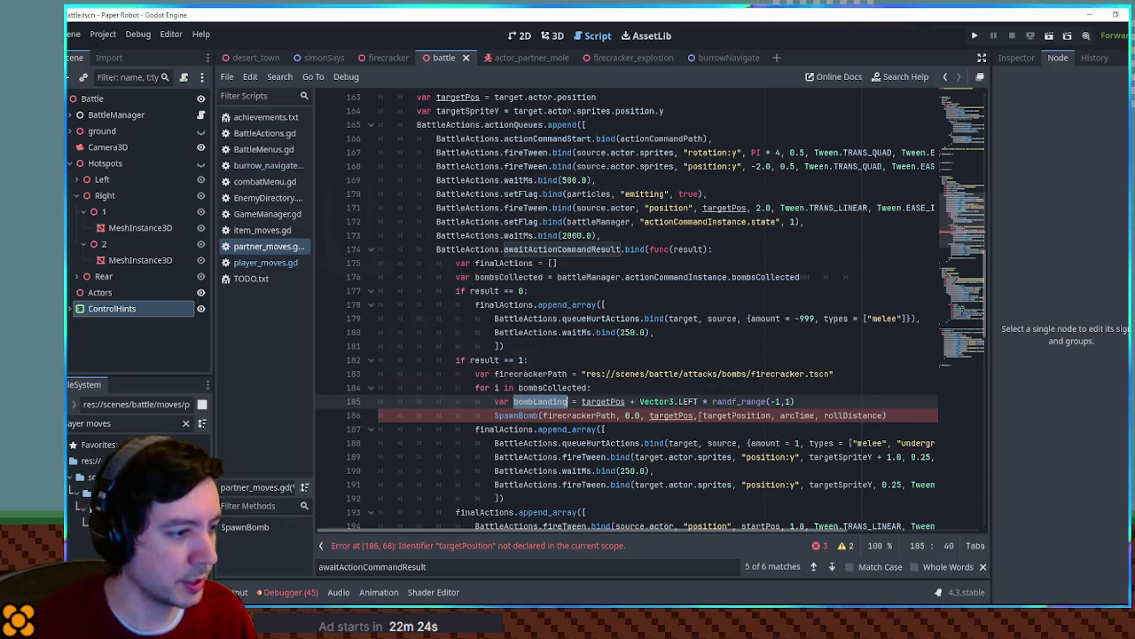
Pass bombLanding and randf_range(0.3,0.6) to SpawnBomb, removing the rollDistance argument
double_click(736, 415)
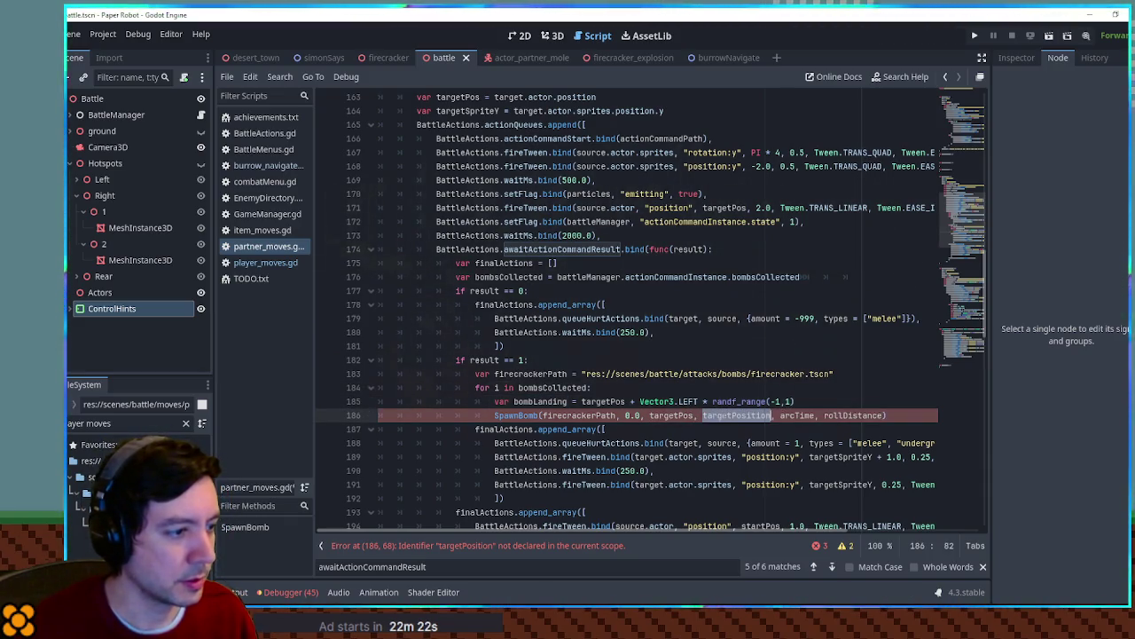
text(bombLanding)
double_click(782, 415)
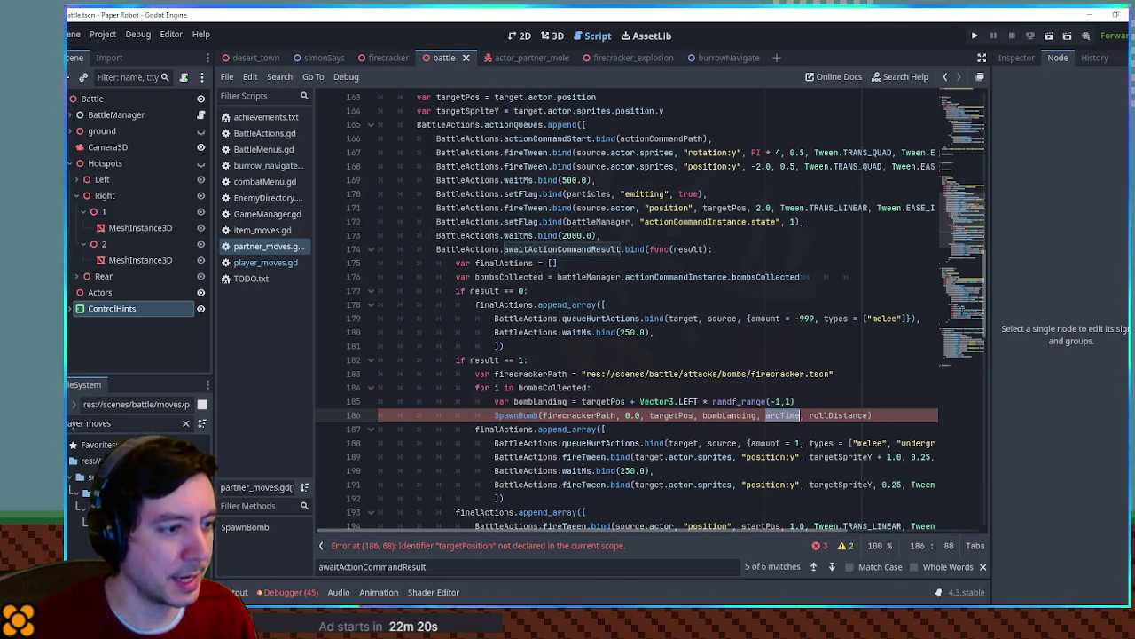
text(randf_r)
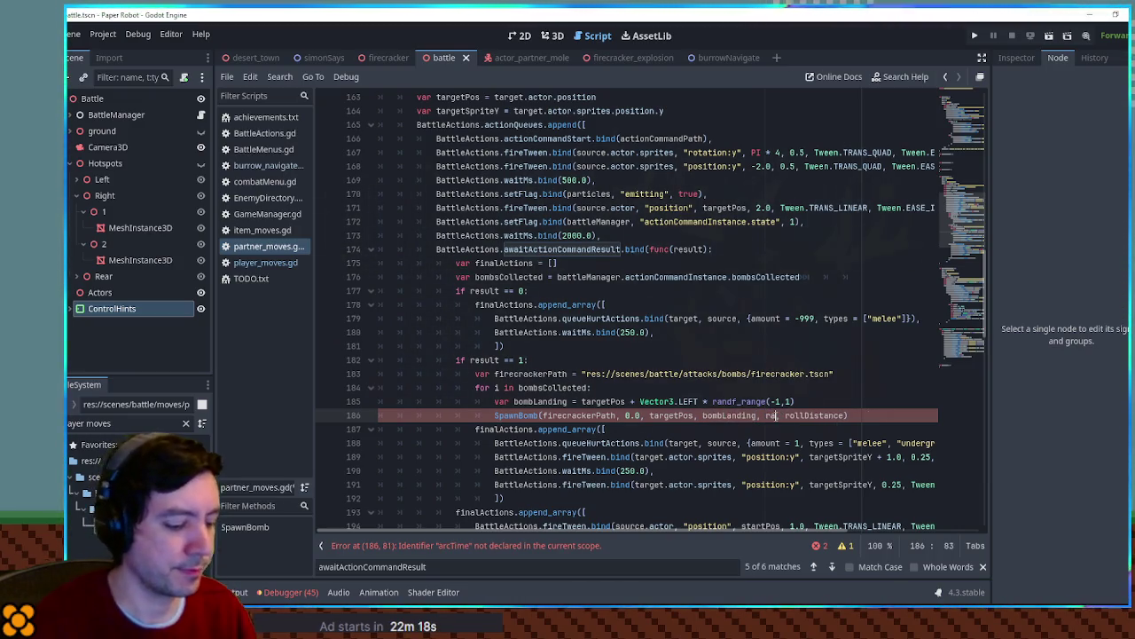
key(Return)
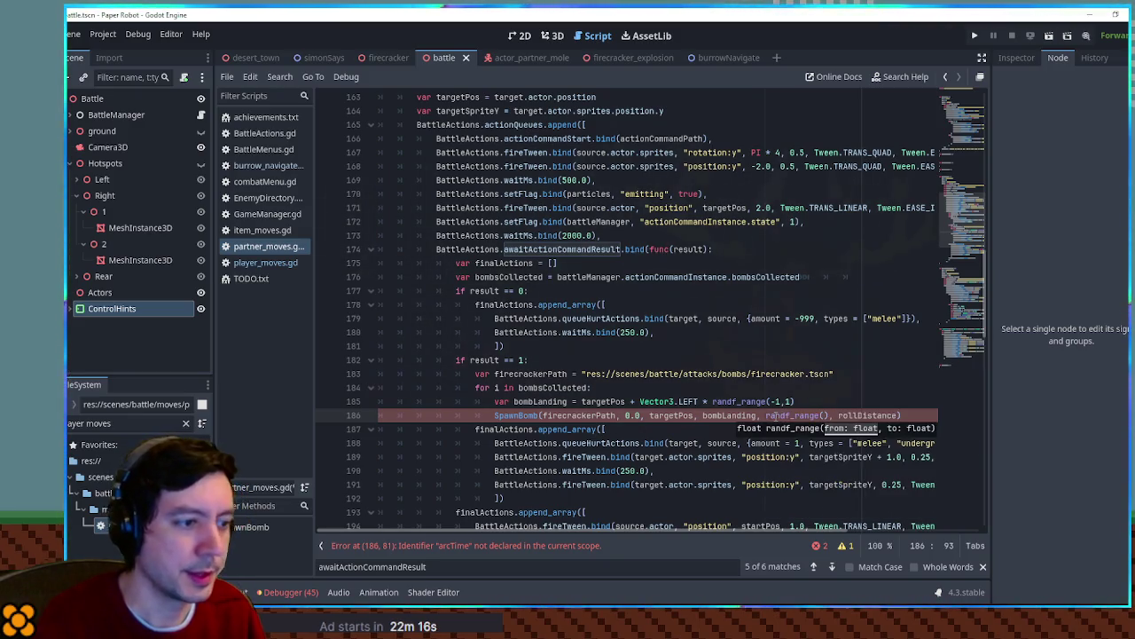
text(0.3,0.4)
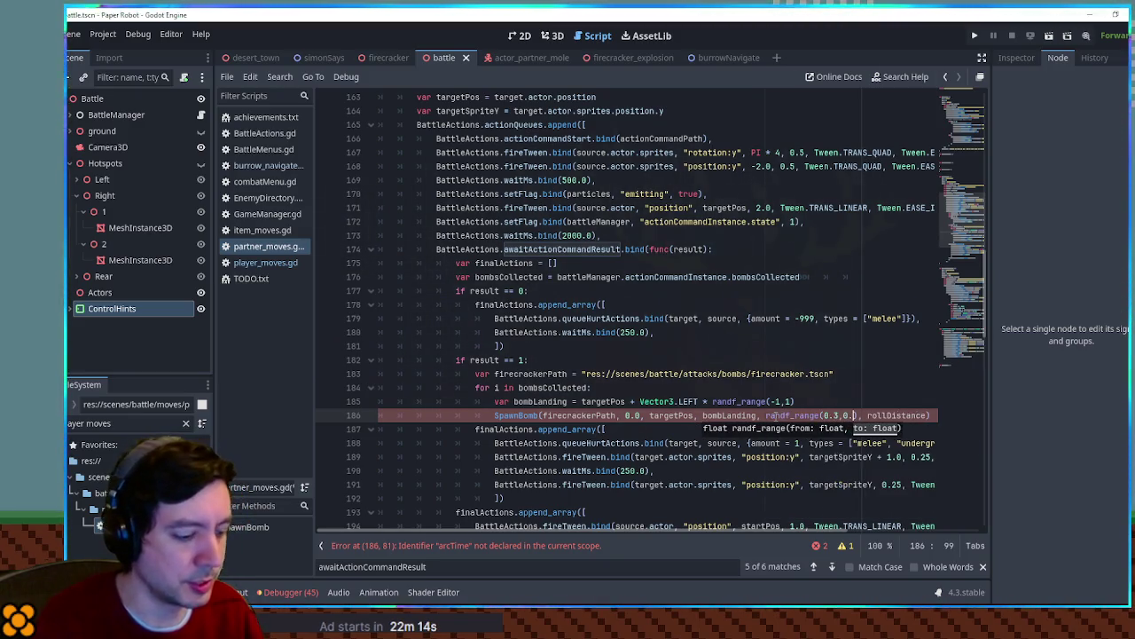
key(BackSpace)
text(6)
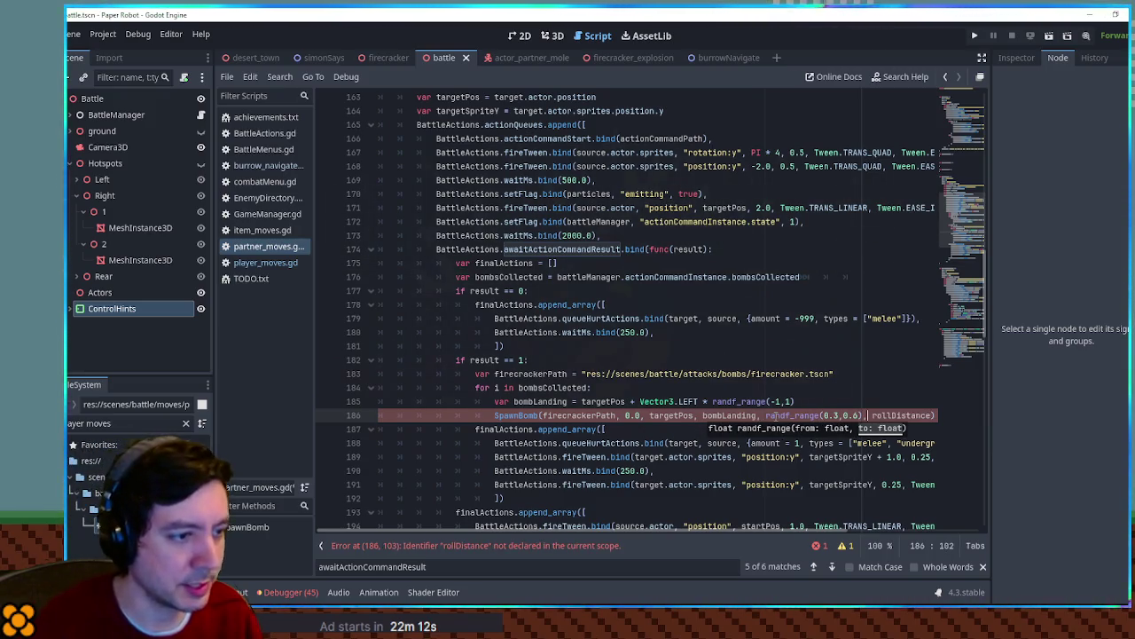
key(Right)
key(Right)
key(Right)
key(ctrl+shift+Right)
key(BackSpace)
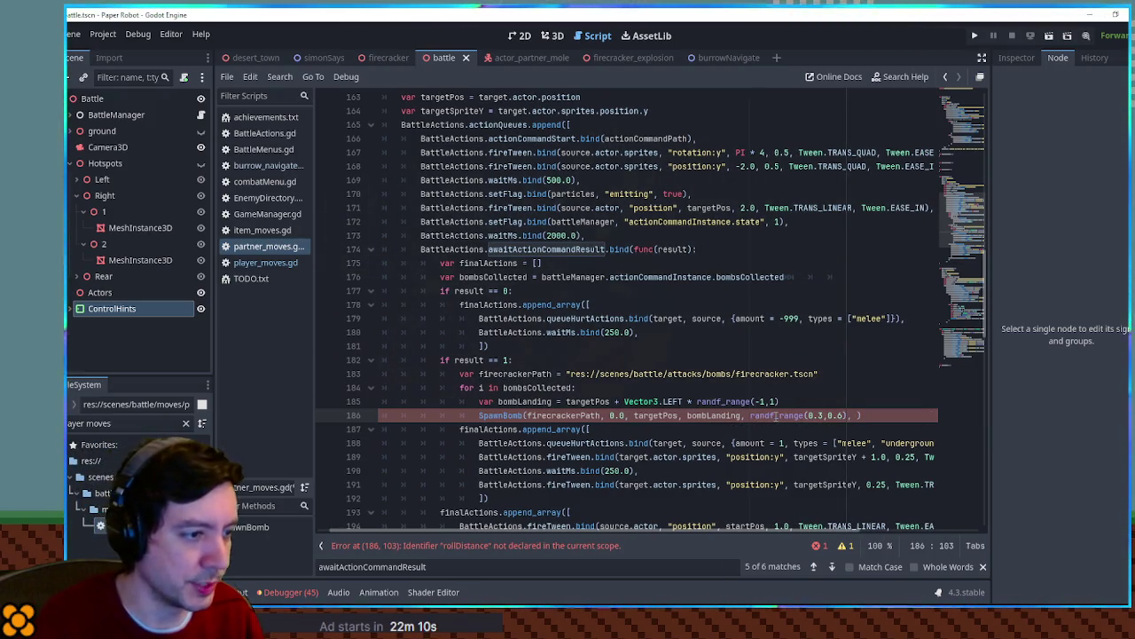
Add a second randf_range(0.3,0.6) as the last SpawnBomb argument and save
drag(751, 415, 848, 415)
key(ctrl+c)
click(855, 415)
key(ctrl+v)
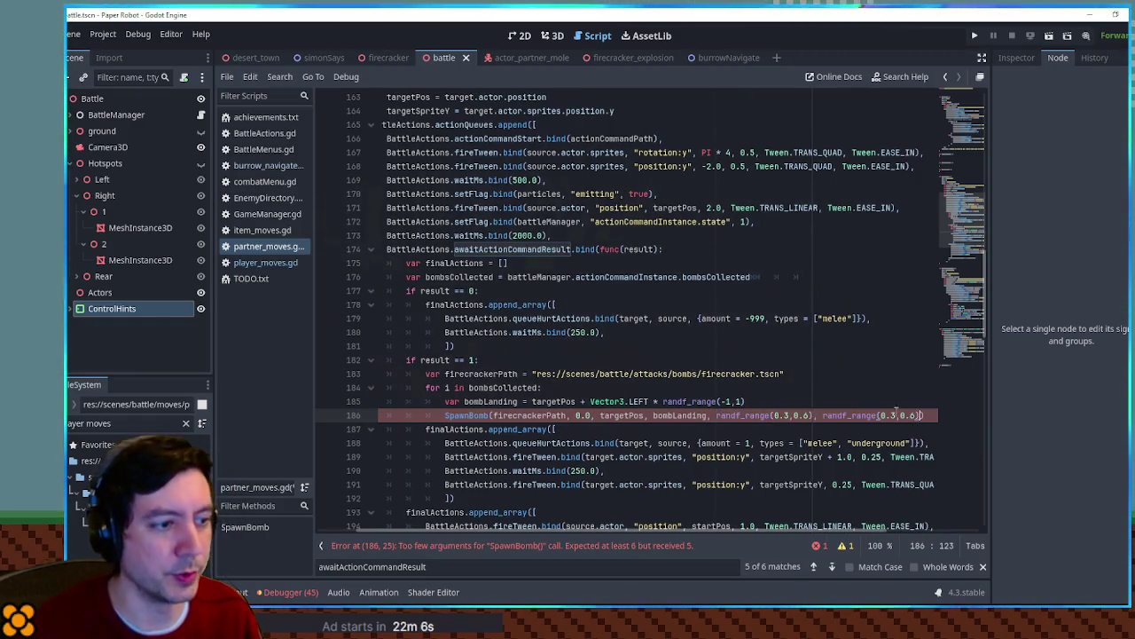
click(885, 401)
key(ctrl+s)
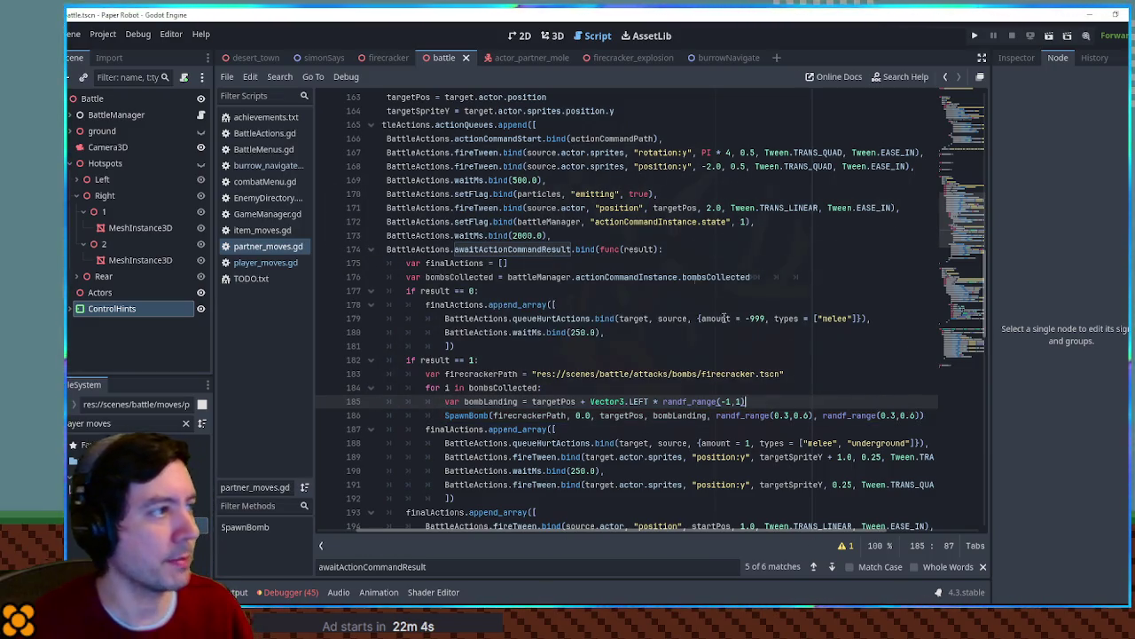
key(ctrl+s)
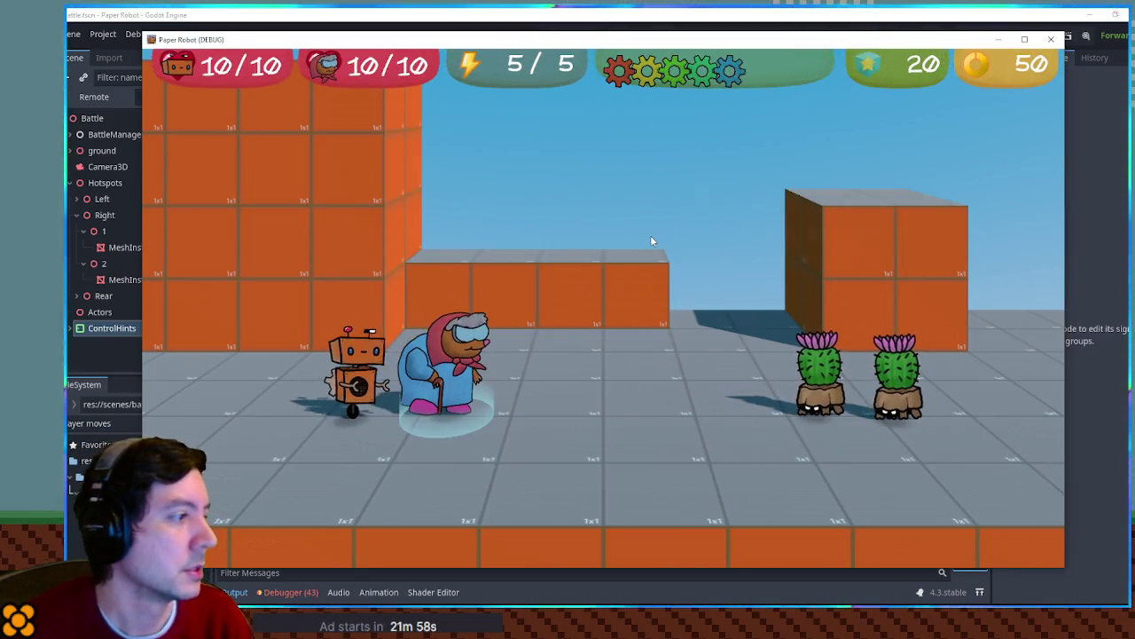
Use Firecrackers on a cactus, then skip the robot's turn from Tactics
key(Return)
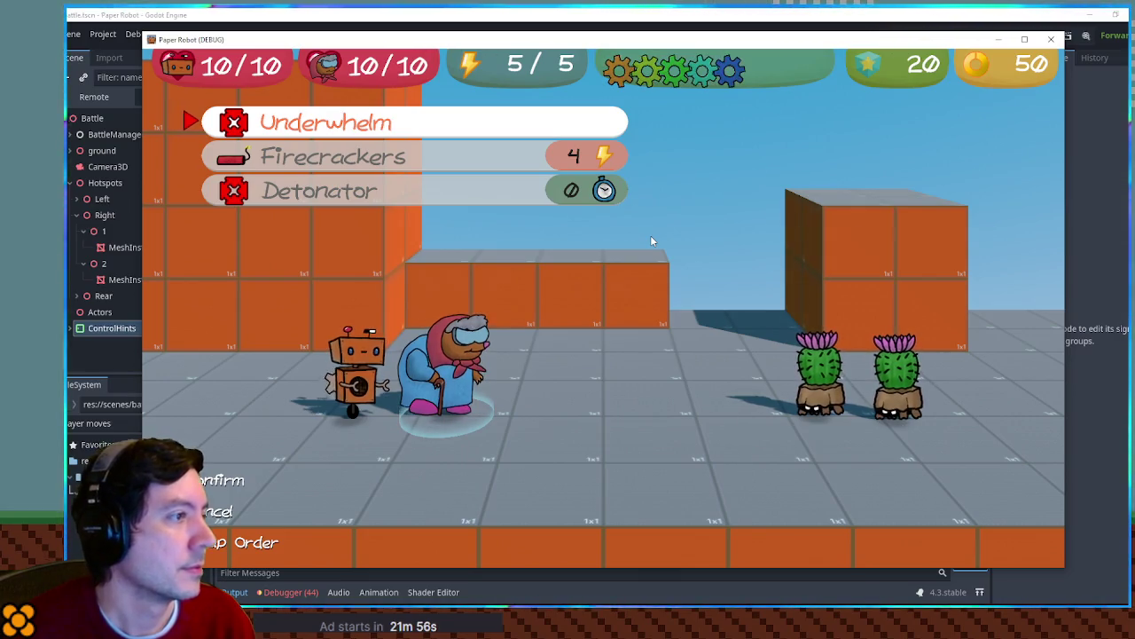
key(Return)
key(Return)
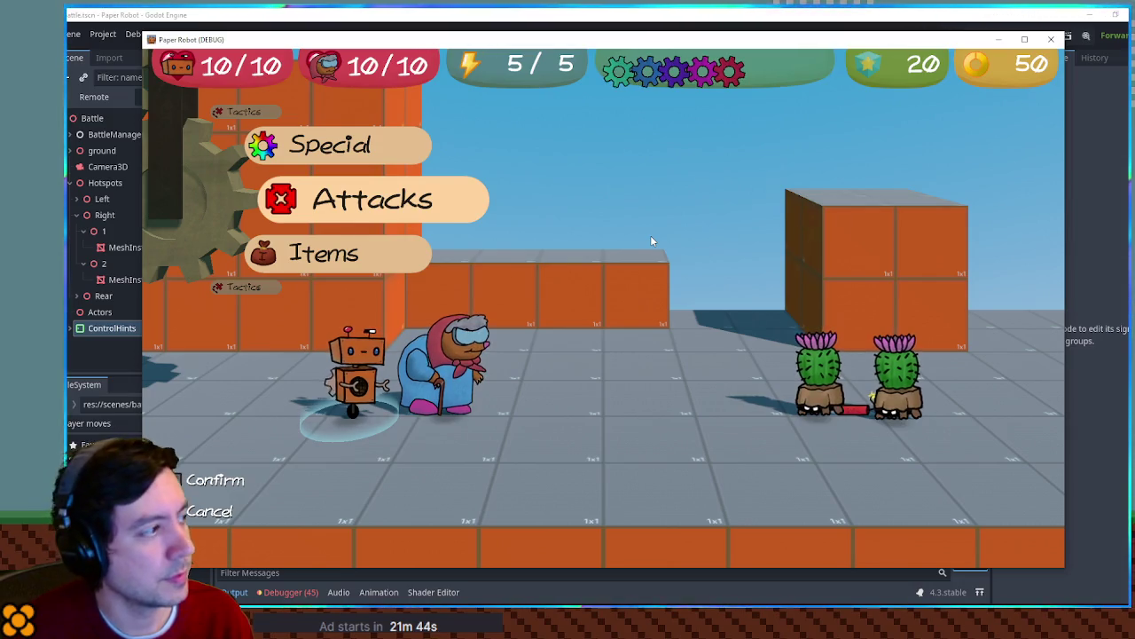
key(Up)
key(Up)
key(Return)
key(Up)
key(Return)
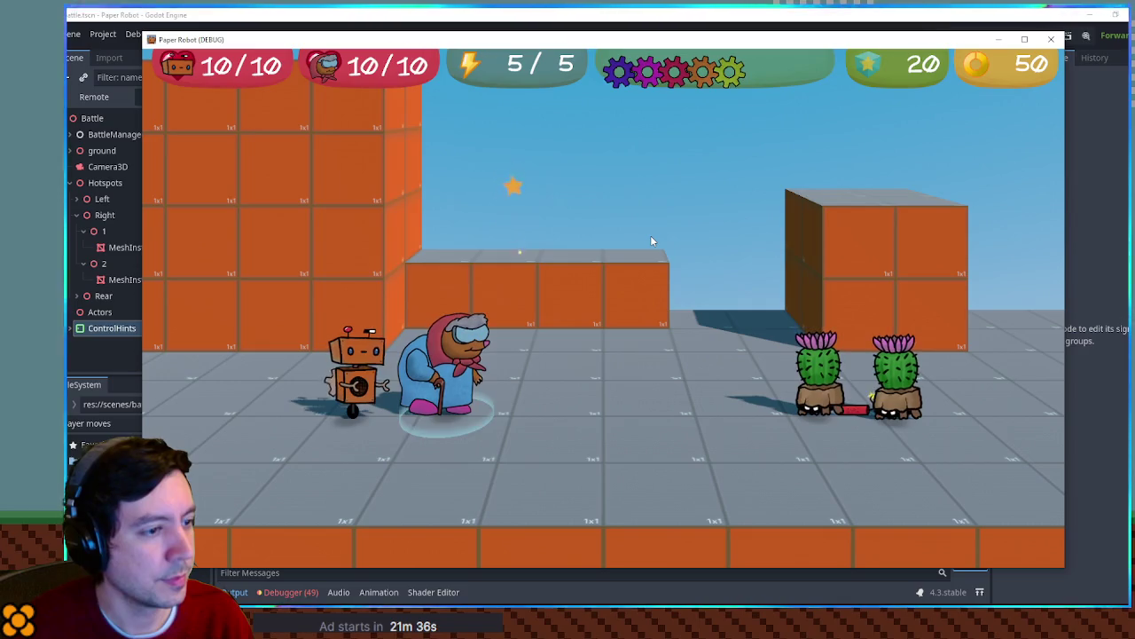
Set off the firecrackers with the Detonator attack and close the running game
key(Return)
key(Down)
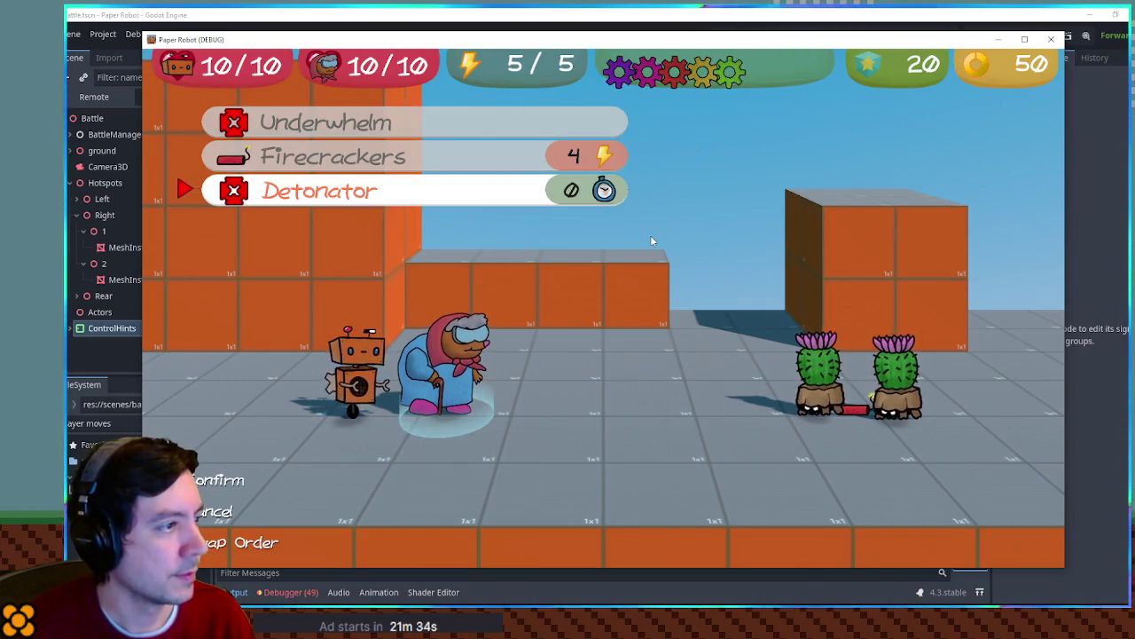
key(Return)
key(Return)
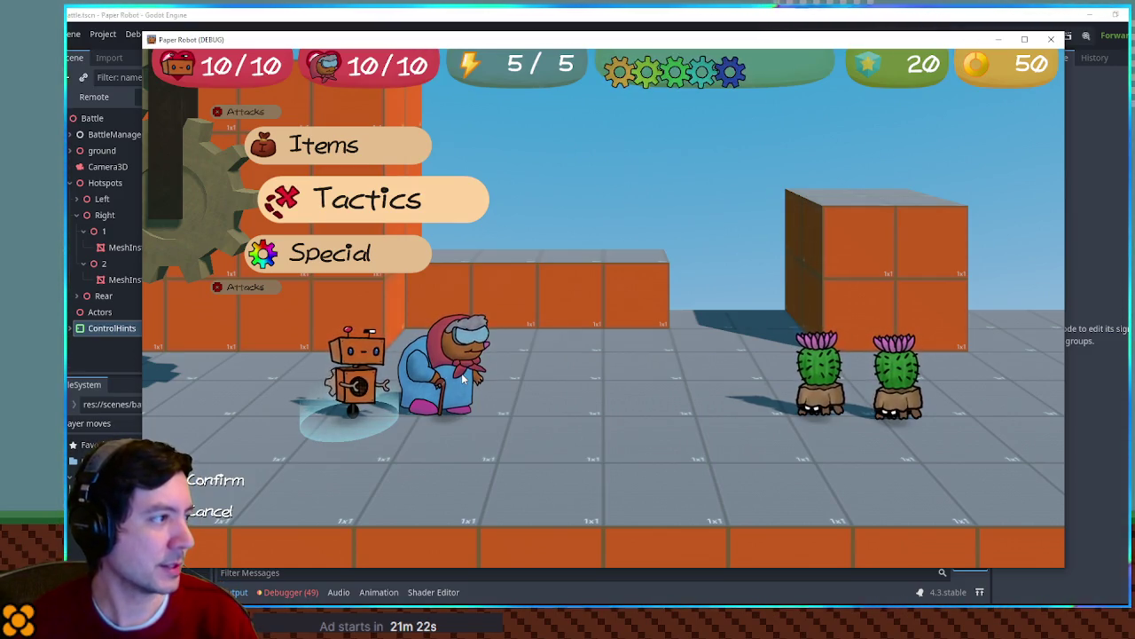
click(1051, 39)
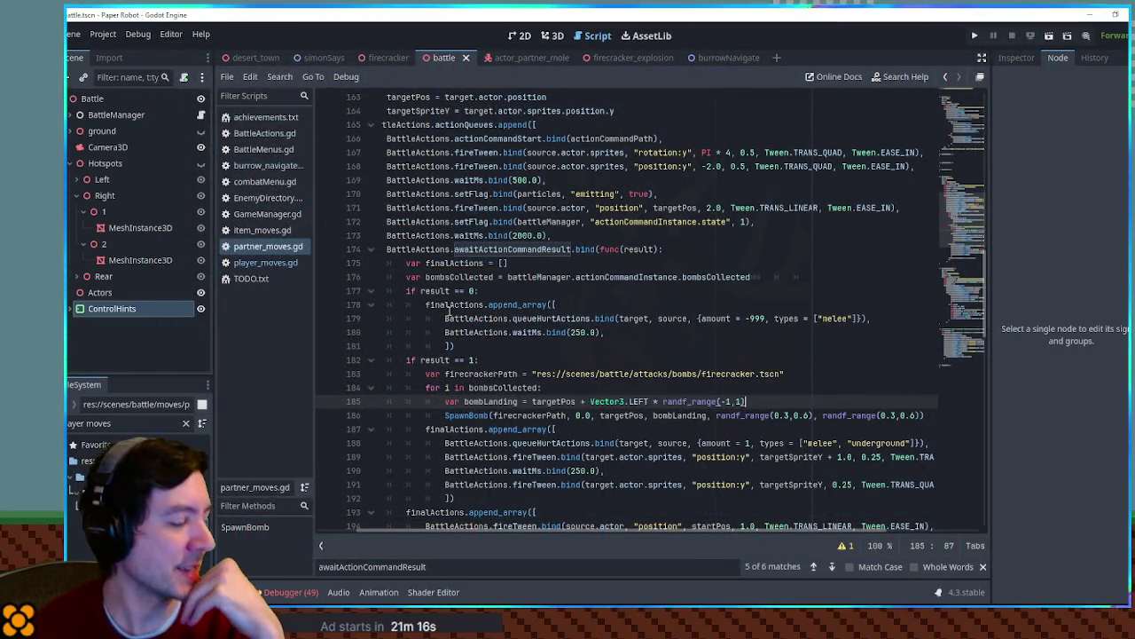
Check item_moves.gd and combatMenu.gd, selecting the setIsDisabled(true) call on line 77
click(266, 232)
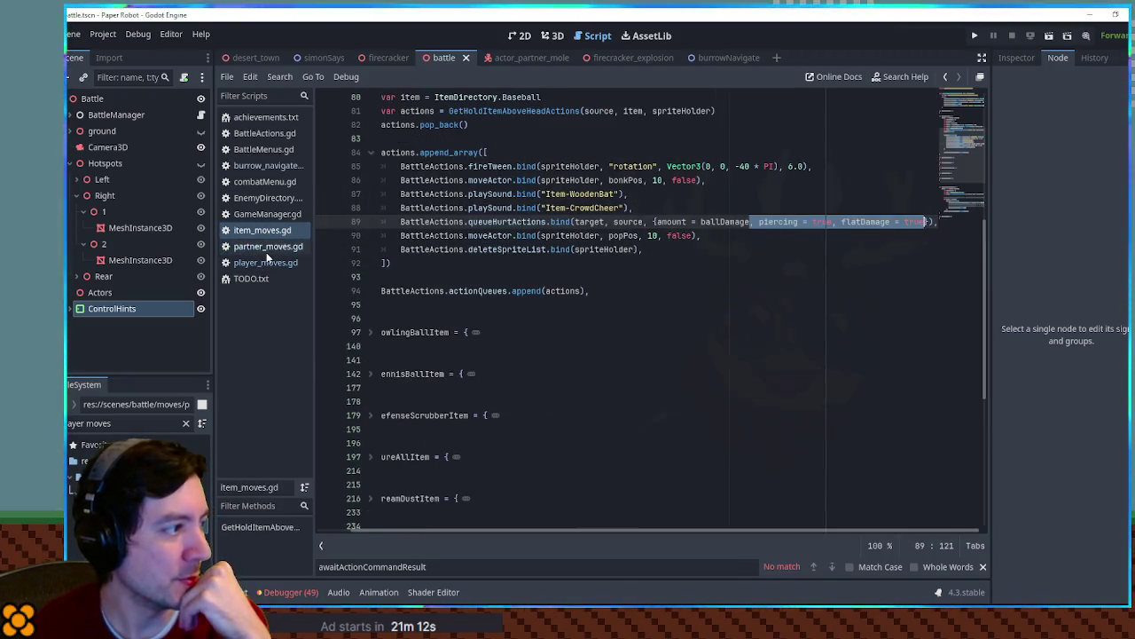
click(268, 183)
drag(630, 429, 455, 430)
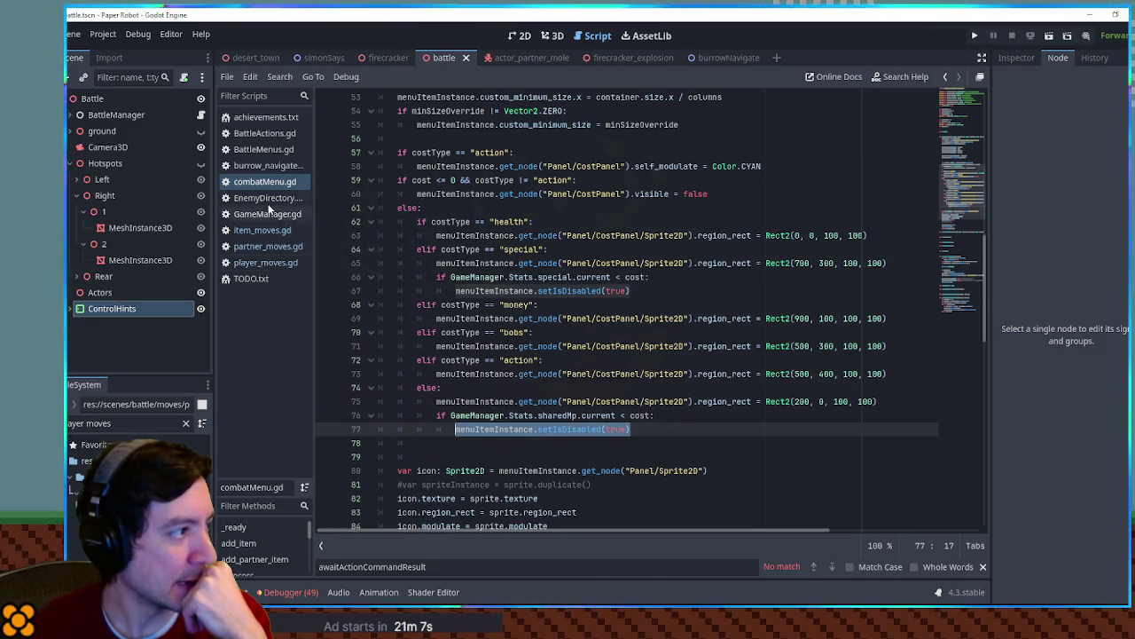
In BattleMenus.gd, inspect the icon and freeAction code, then unfold createTargetingMenu
click(251, 149)
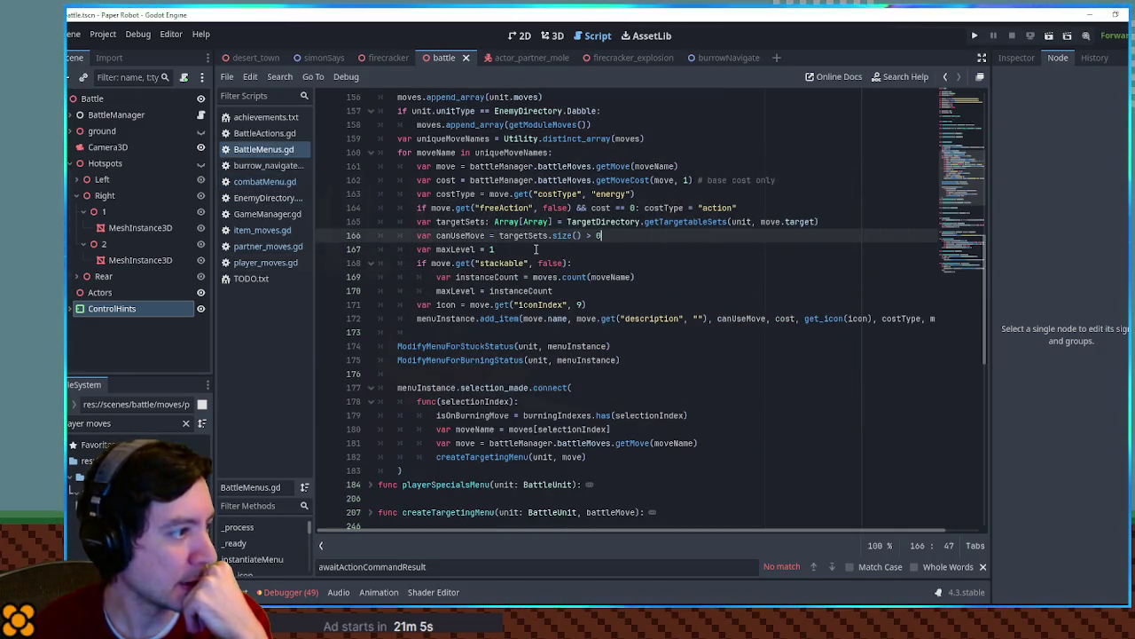
double_click(446, 305)
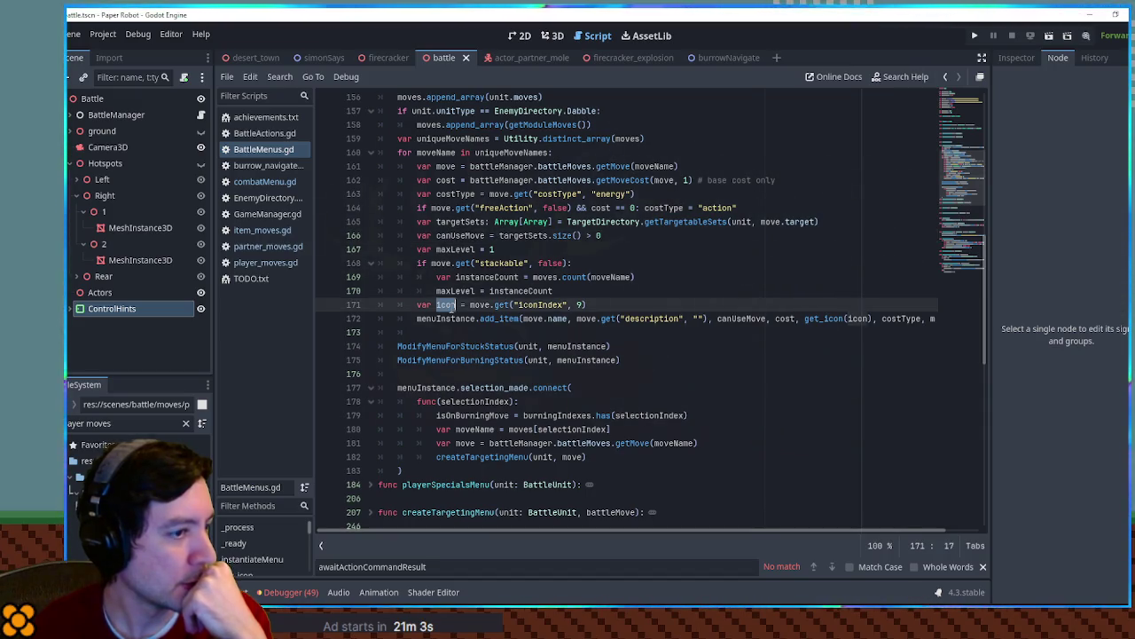
scroll(479, 319, up, 3)
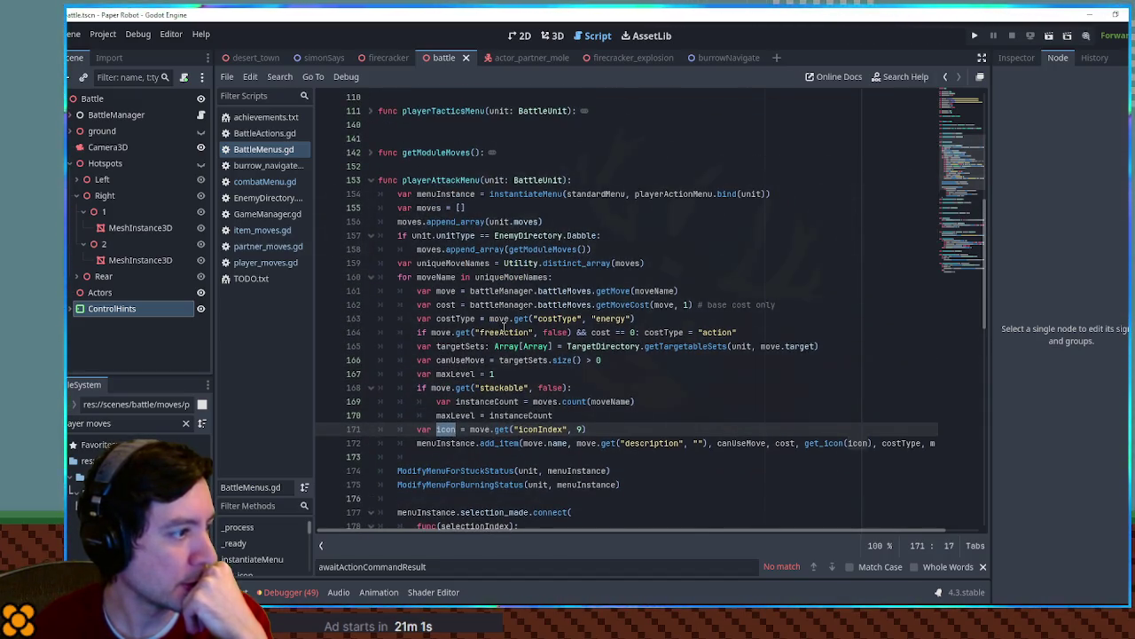
scroll(505, 325, down, 1)
double_click(505, 291)
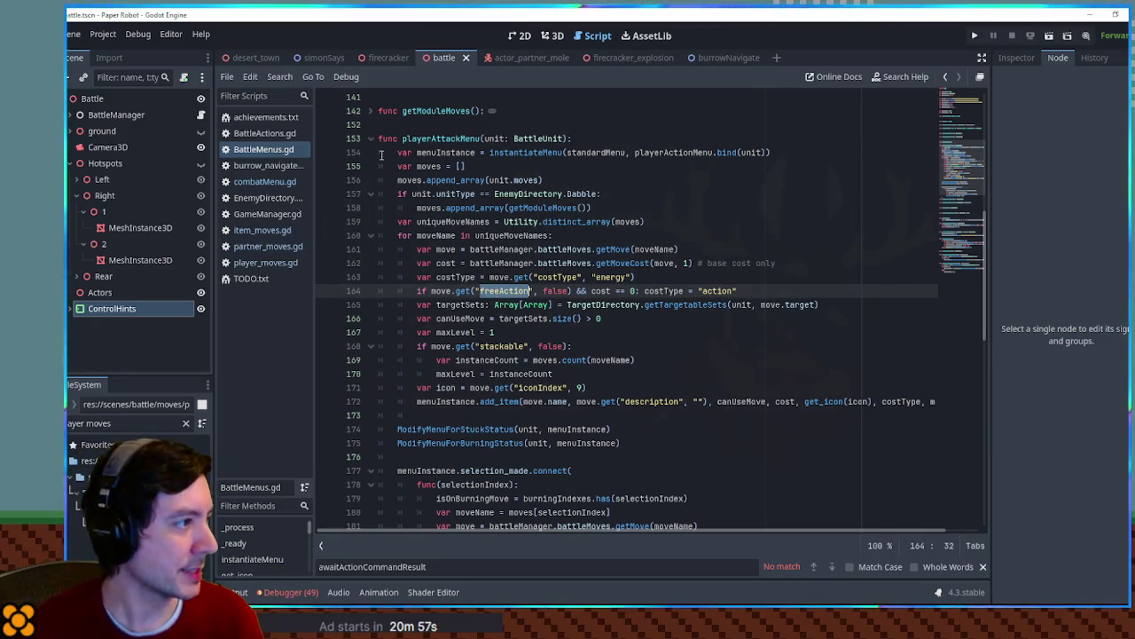
scroll(492, 381, down, 9)
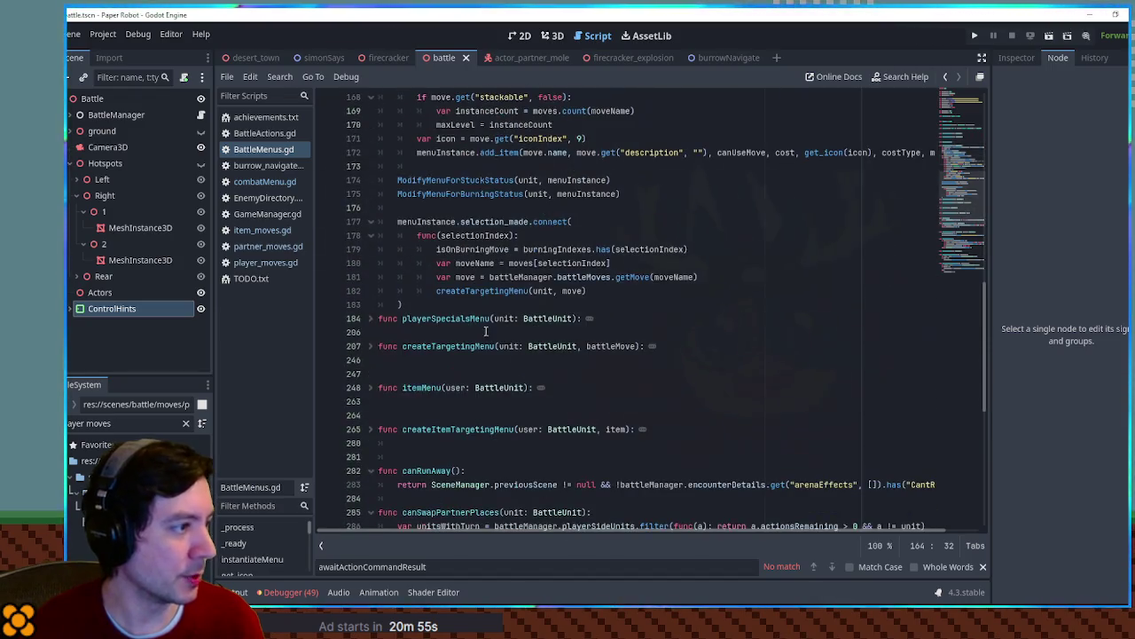
ctrl+click(482, 290)
scroll(470, 290, down, 5)
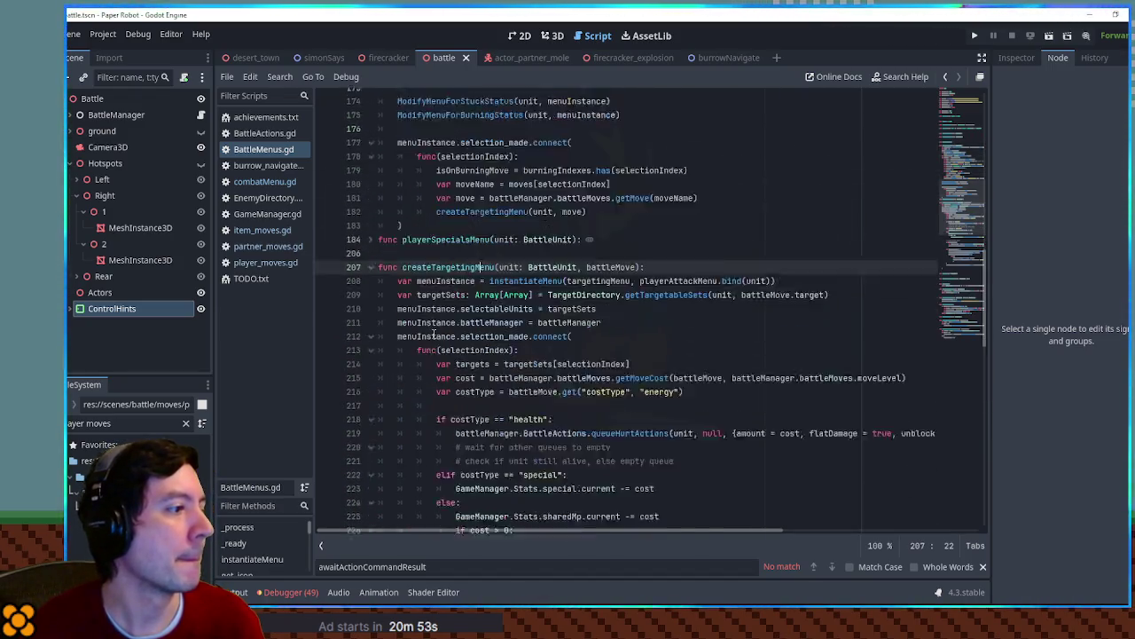
Delete the extra blank lines after line 216 in createTargetingMenu
scroll(535, 244, down, 1)
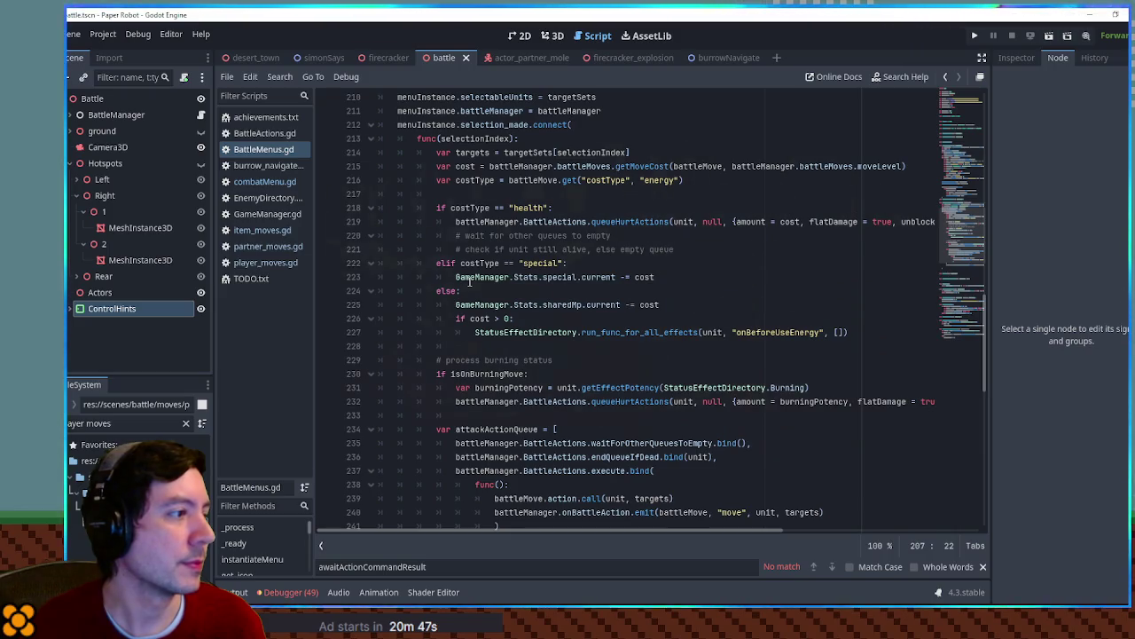
scroll(470, 281, down, 3)
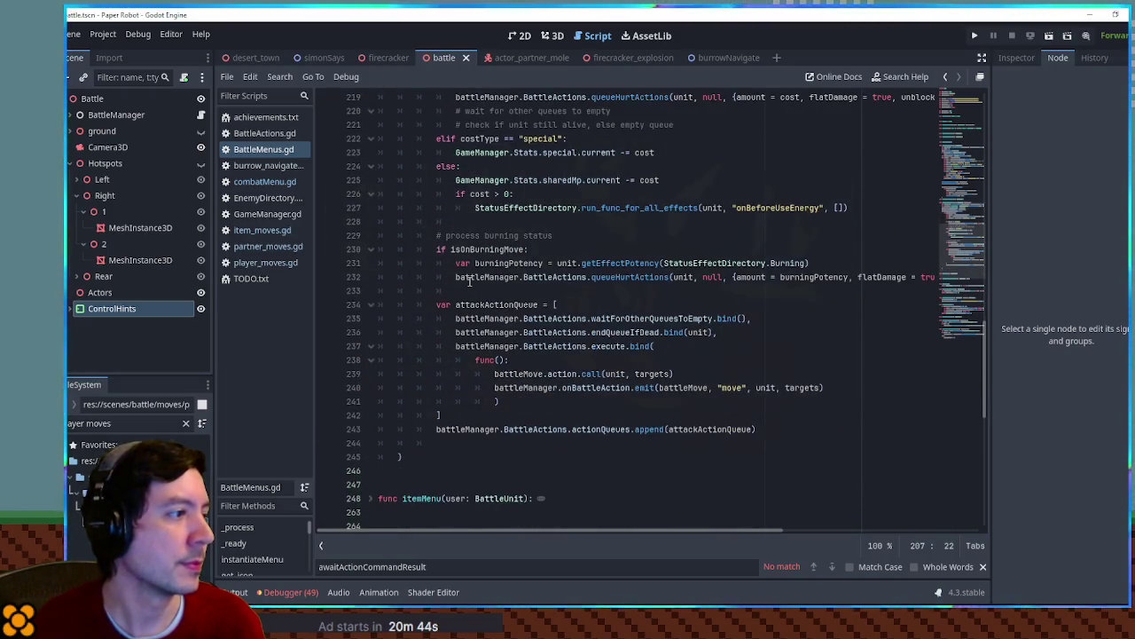
scroll(469, 281, up, 3)
scroll(470, 281, up, 1)
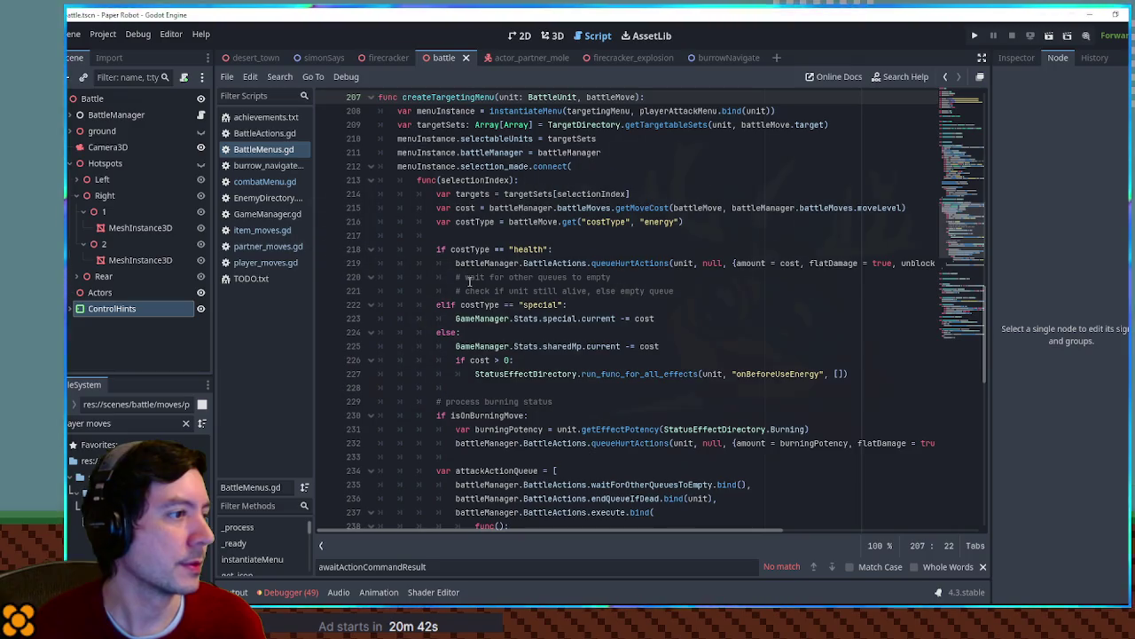
click(714, 222)
key(Return)
key(Return)
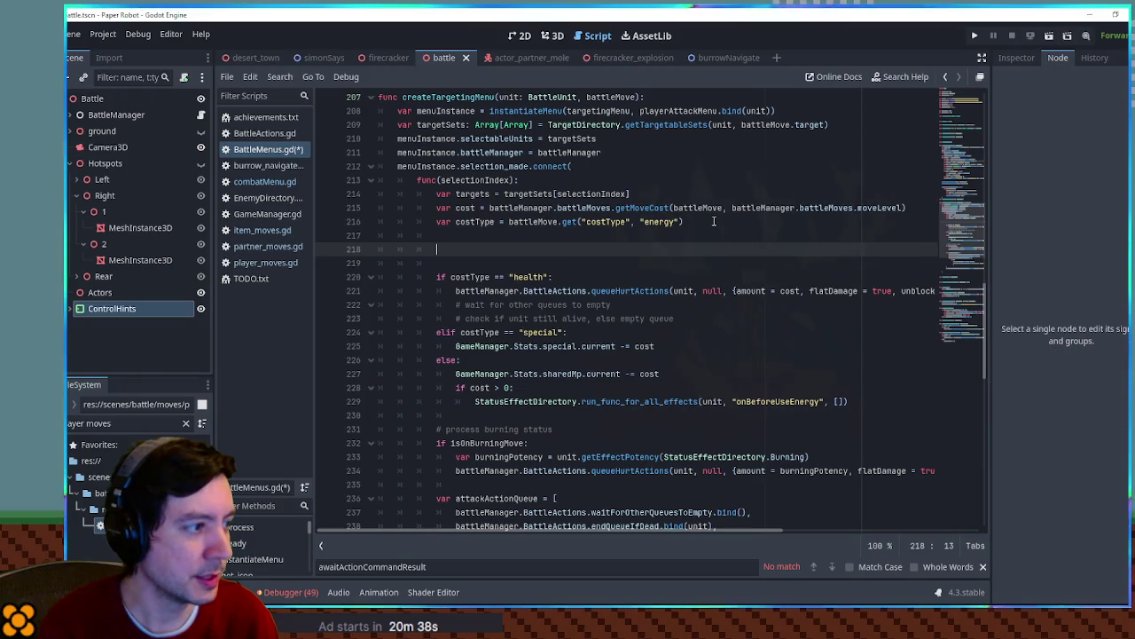
key(BackSpace)
key(BackSpace)
key(BackSpace)
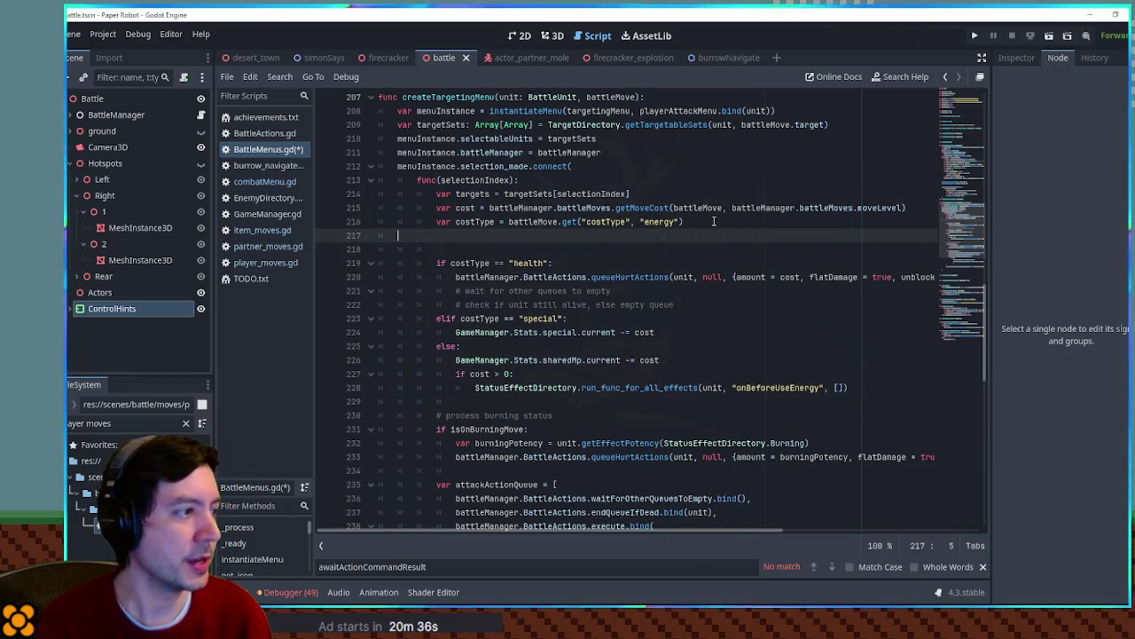
Review createTargetingMenu and highlight every use of the unit parameter on line 207
scroll(709, 218, down, 3)
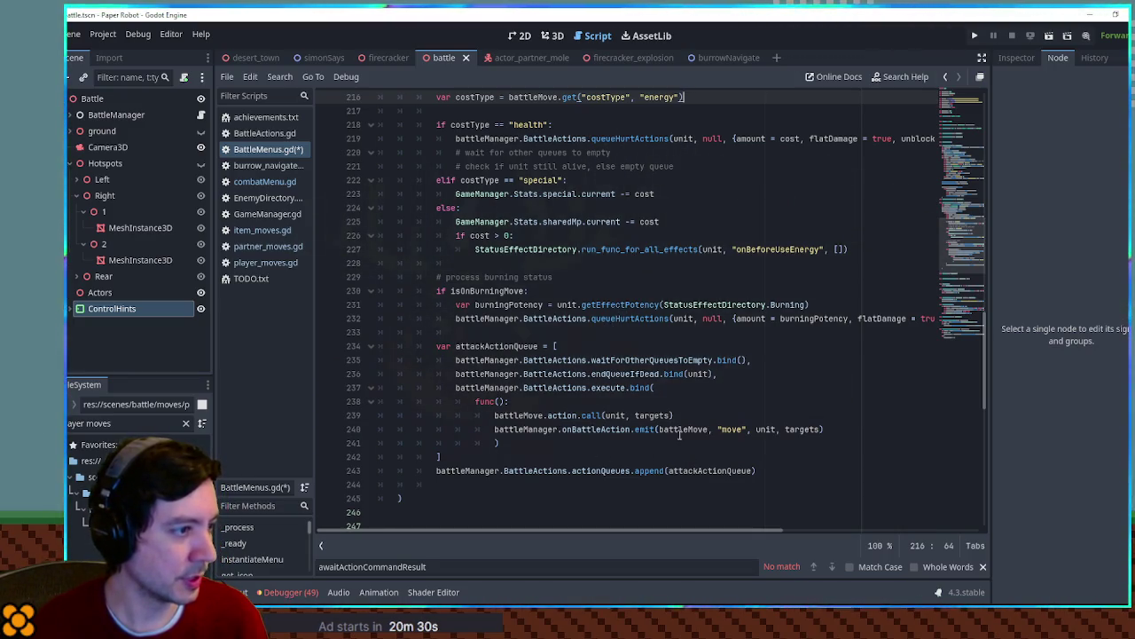
scroll(591, 313, up, 2)
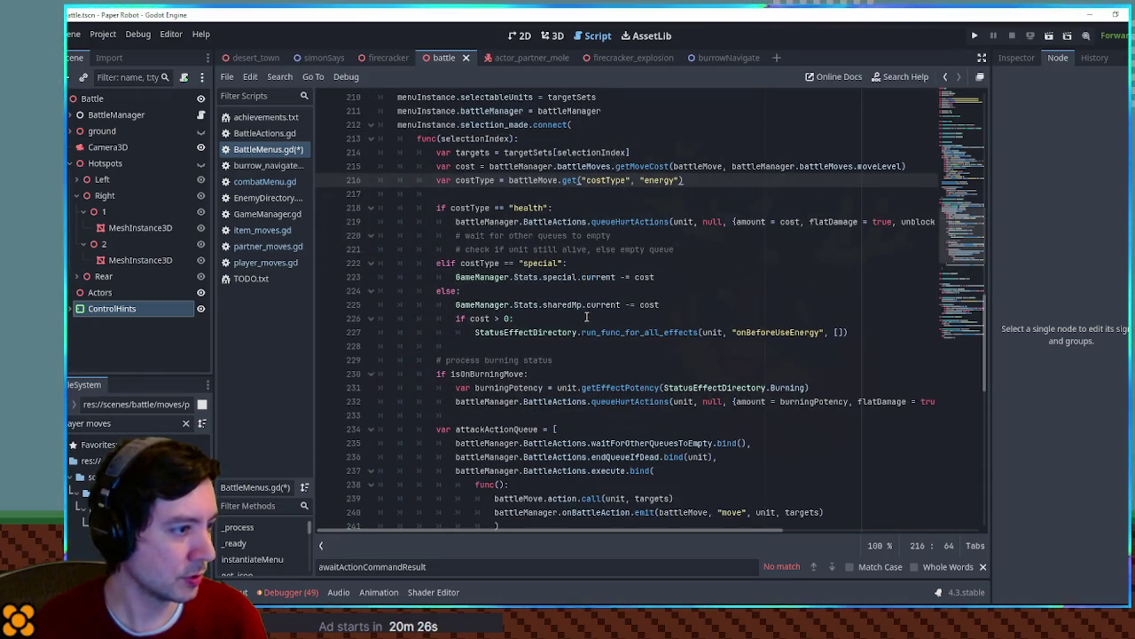
scroll(547, 348, down, 2)
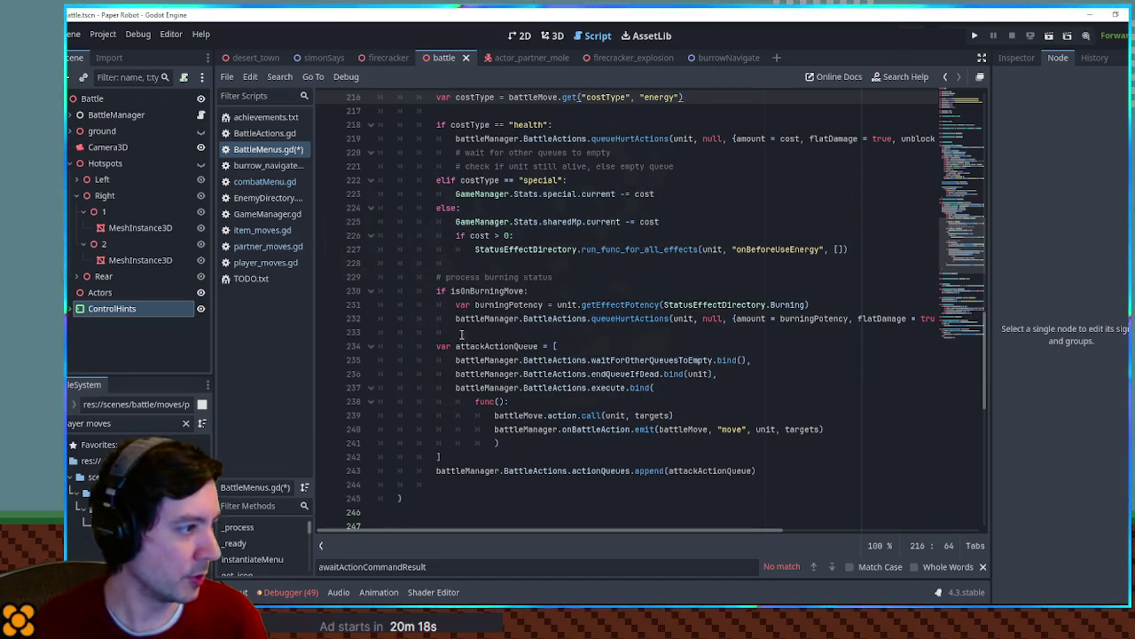
scroll(458, 315, up, 1)
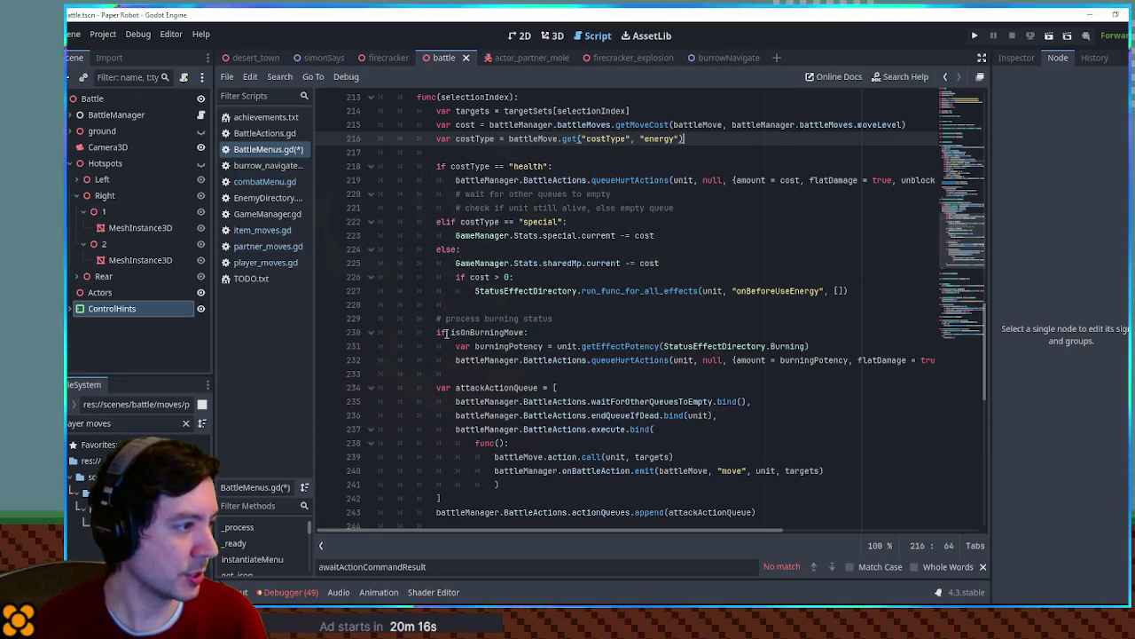
scroll(450, 332, up, 1)
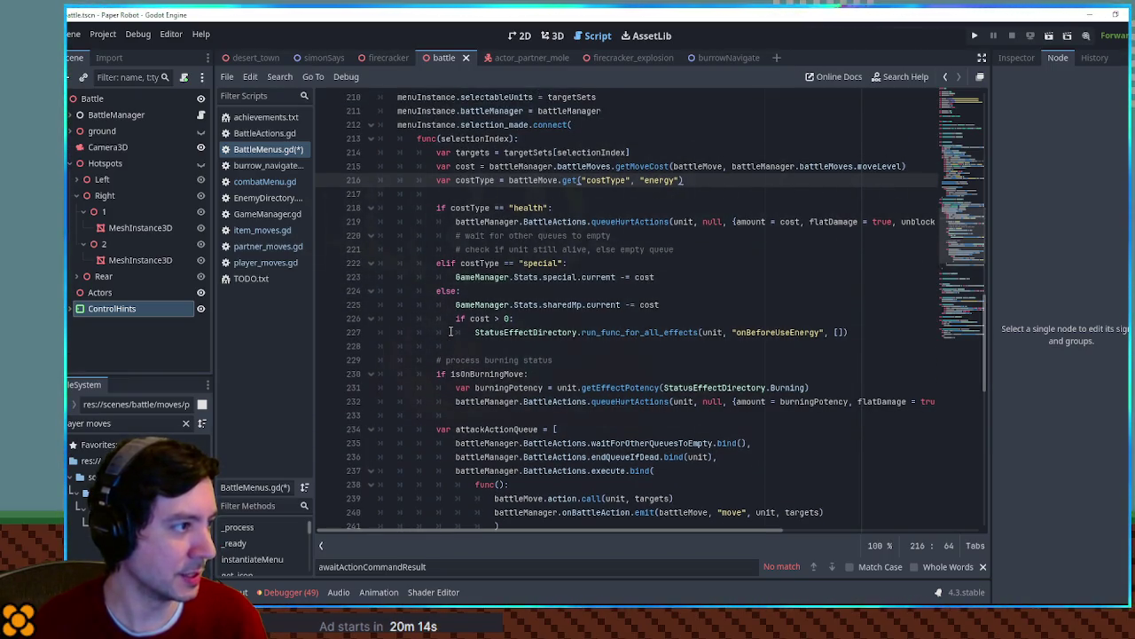
scroll(451, 332, up, 1)
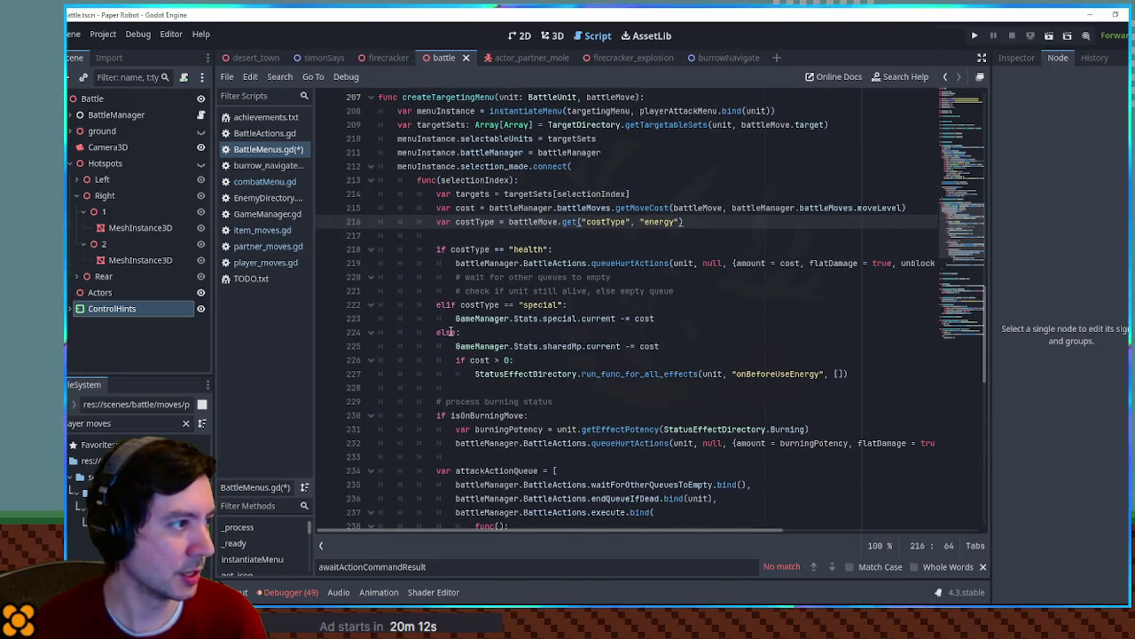
scroll(450, 331, up, 1)
double_click(508, 139)
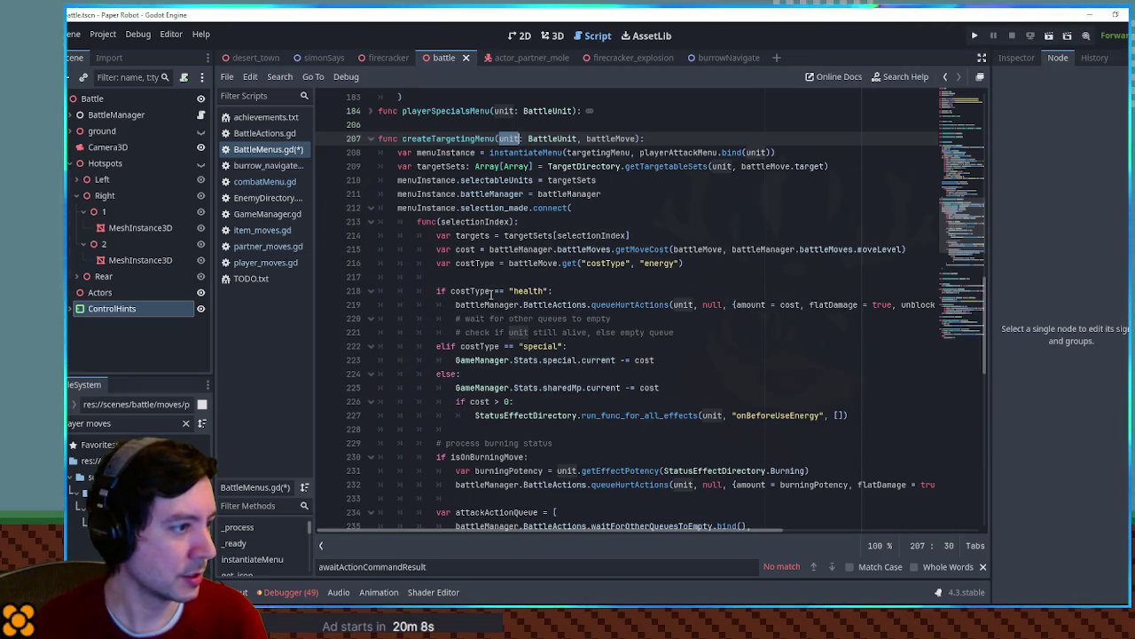
scroll(444, 330, down, 2)
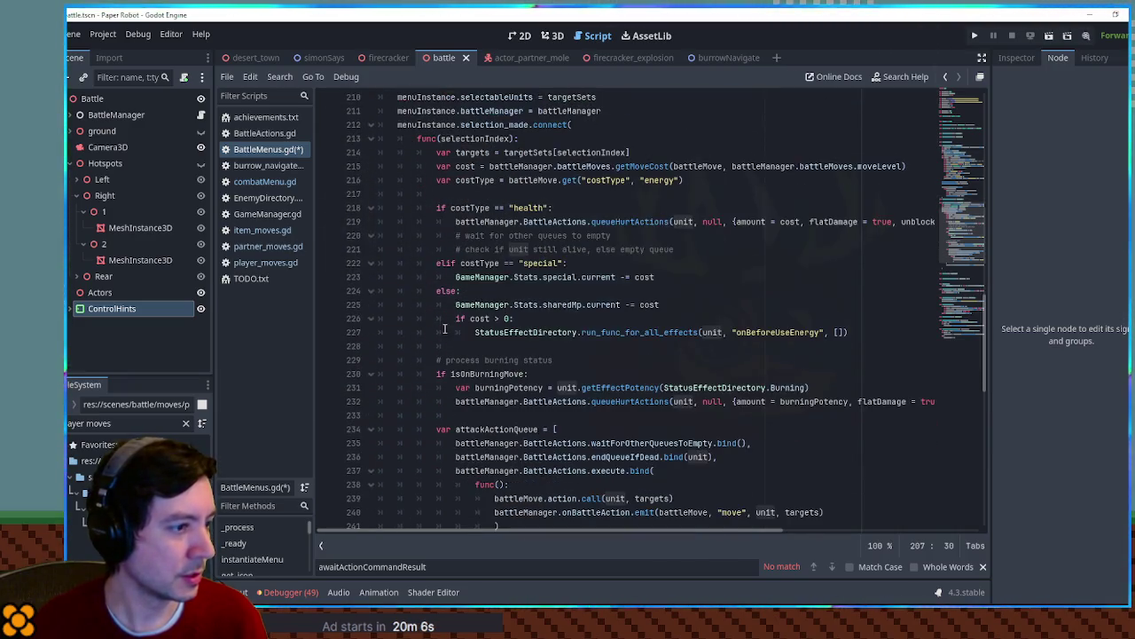
scroll(444, 326, down, 2)
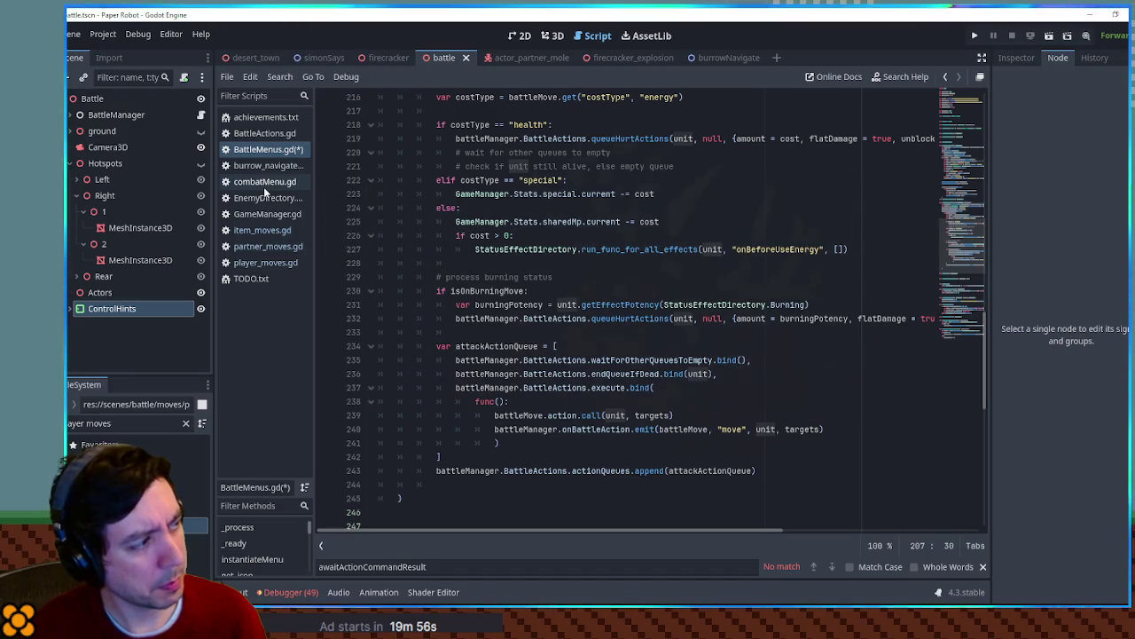
Filter the FileSystem for 'battle unit', open battle_unit.gd, and select actionsRemaining
click(124, 423)
text(battle unit)
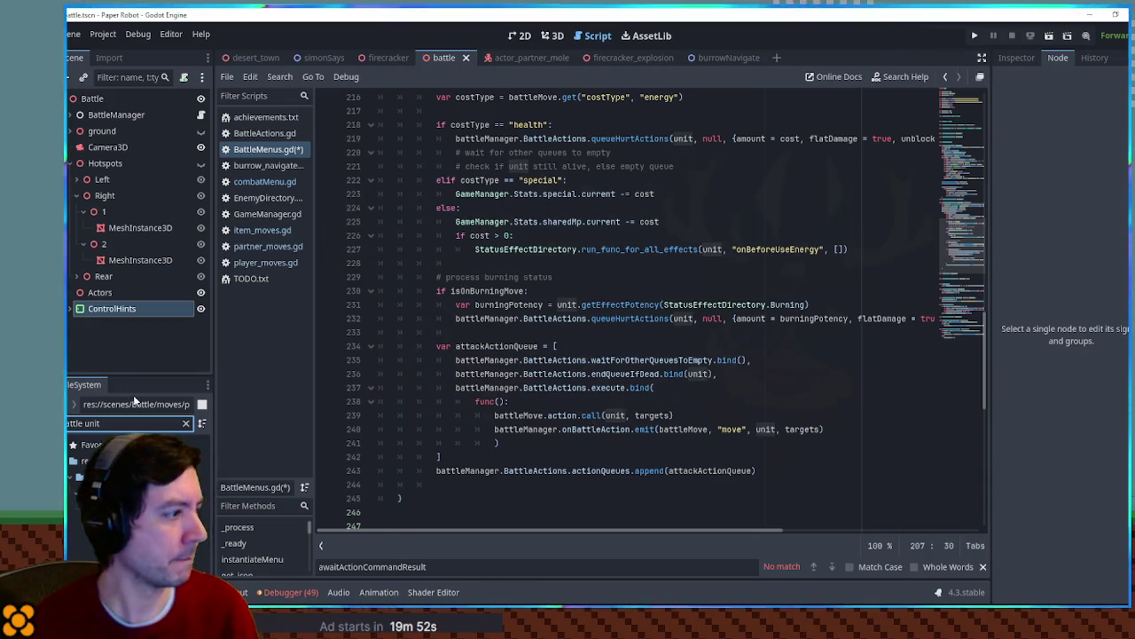
key(Down)
key(Return)
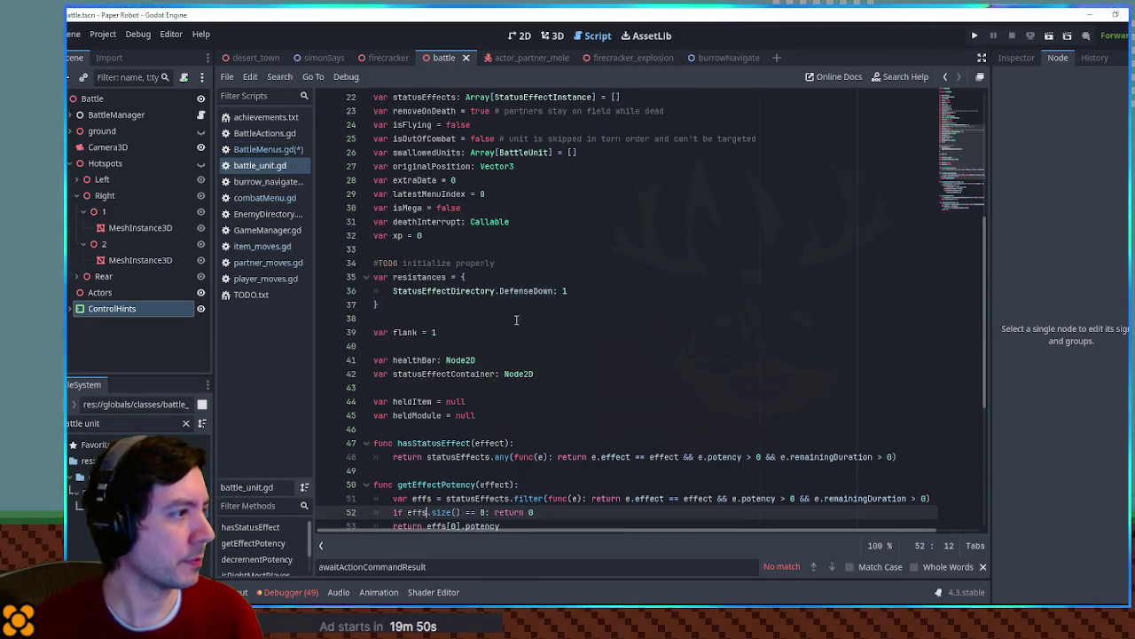
scroll(513, 328, up, 4)
scroll(436, 239, up, 3)
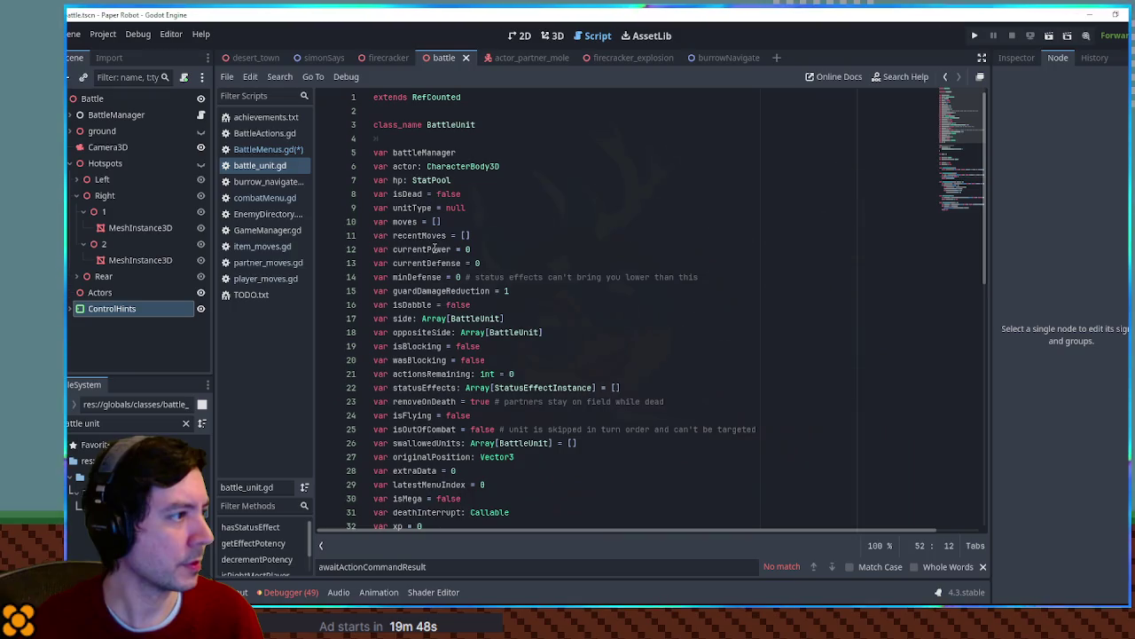
scroll(432, 253, down, 1)
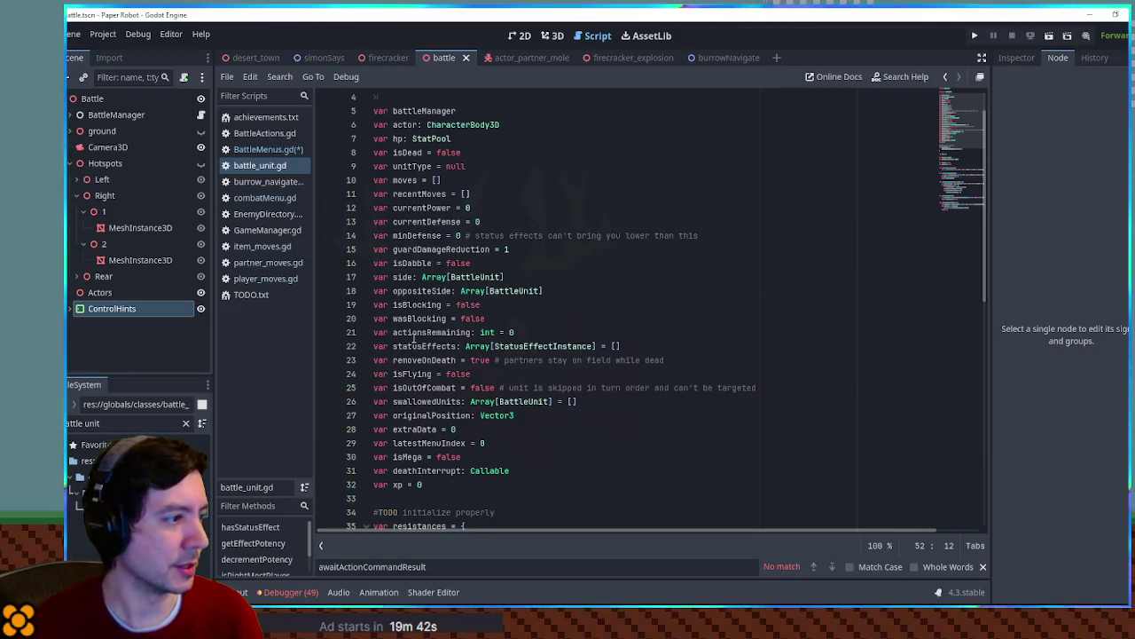
double_click(413, 333)
Search all project files for actionsRemaining and jump to its decrement in BattleEvents.gd
key(ctrl+shift+f)
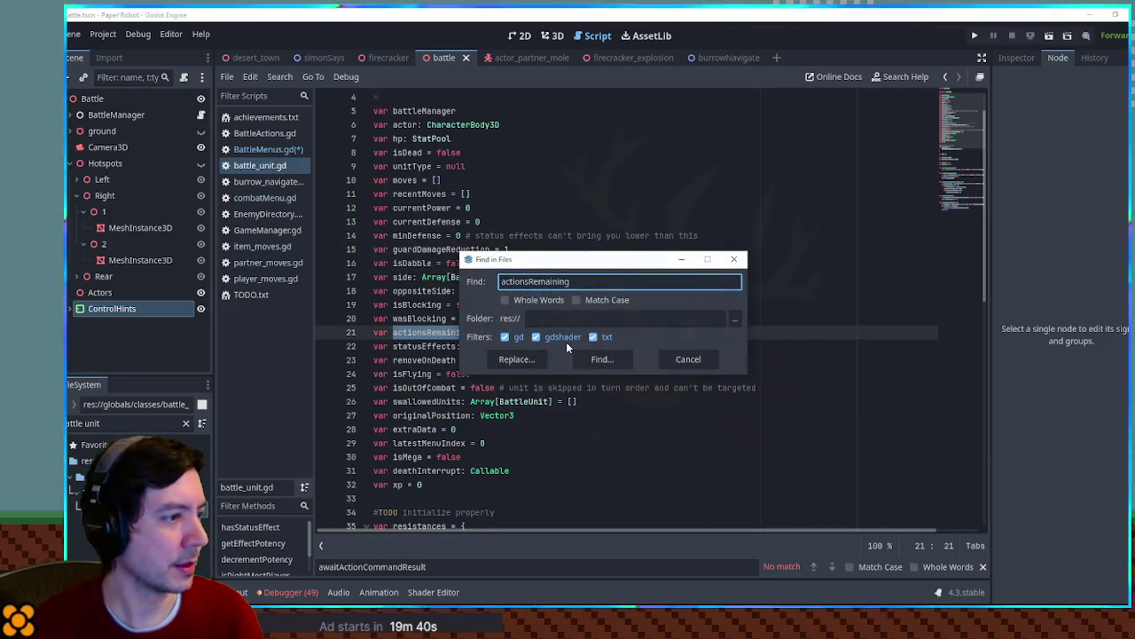
click(602, 359)
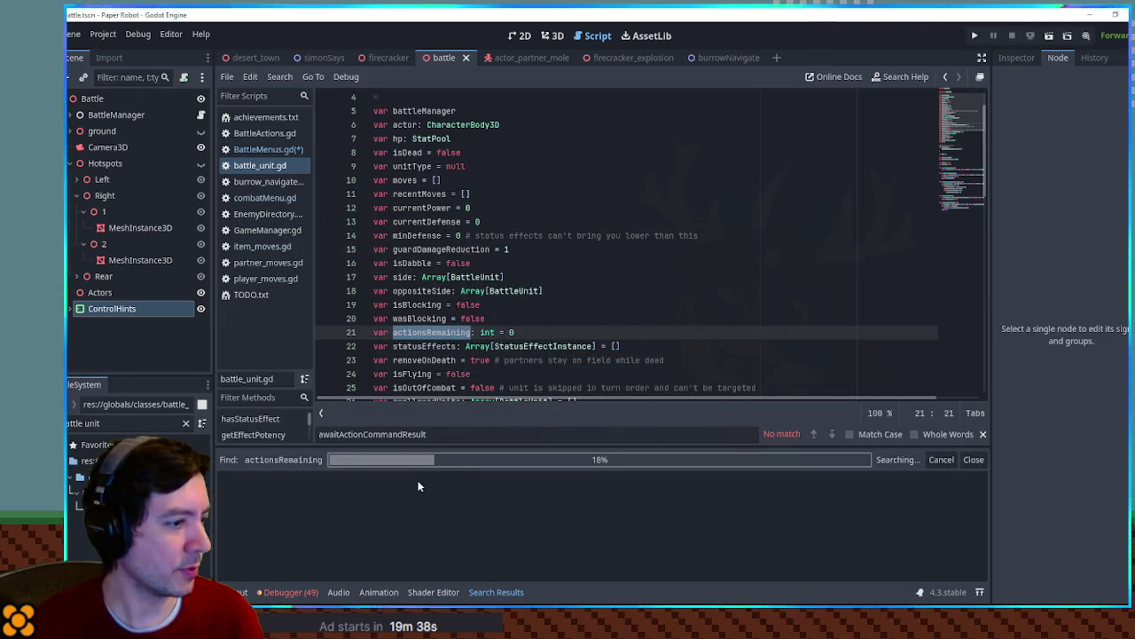
scroll(400, 520, down, 1)
scroll(400, 520, down, 3)
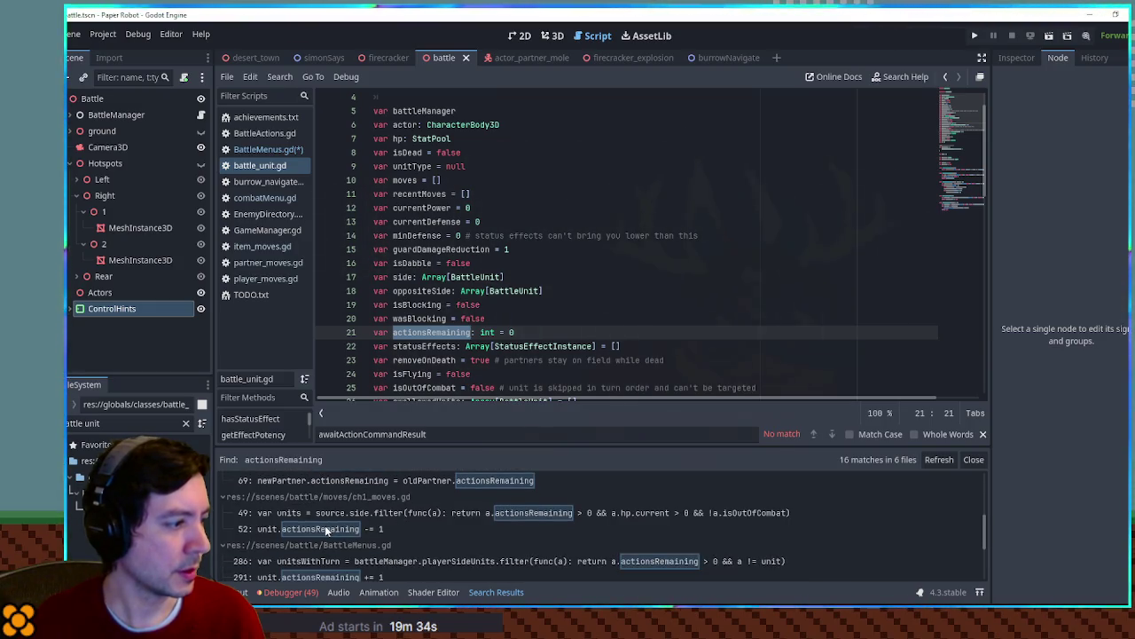
scroll(326, 529, down, 2)
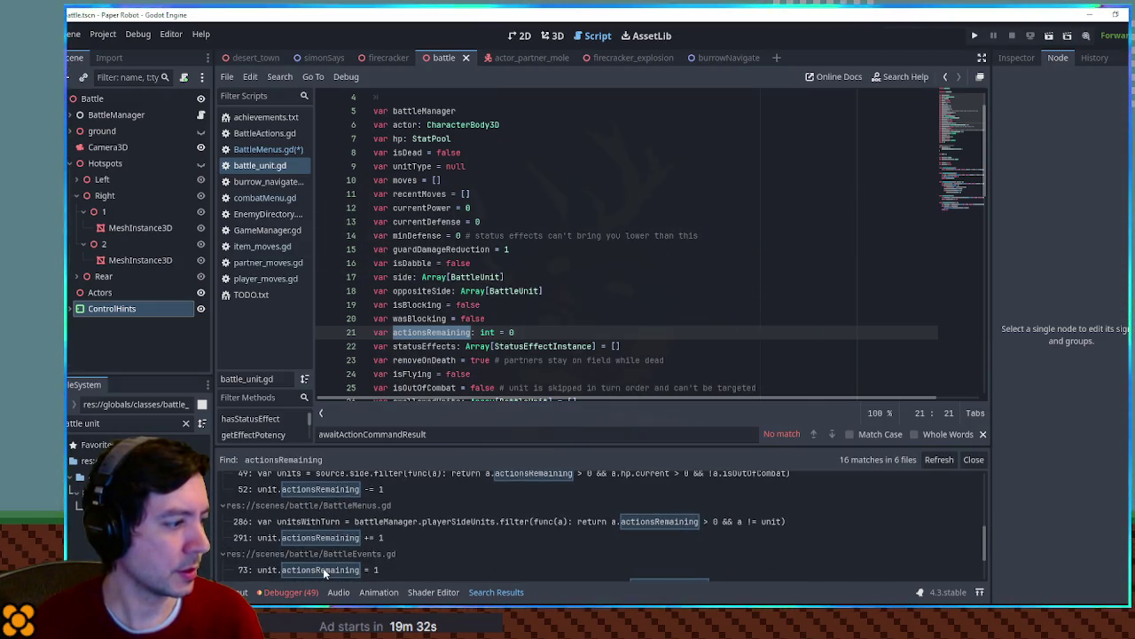
scroll(323, 567, down, 3)
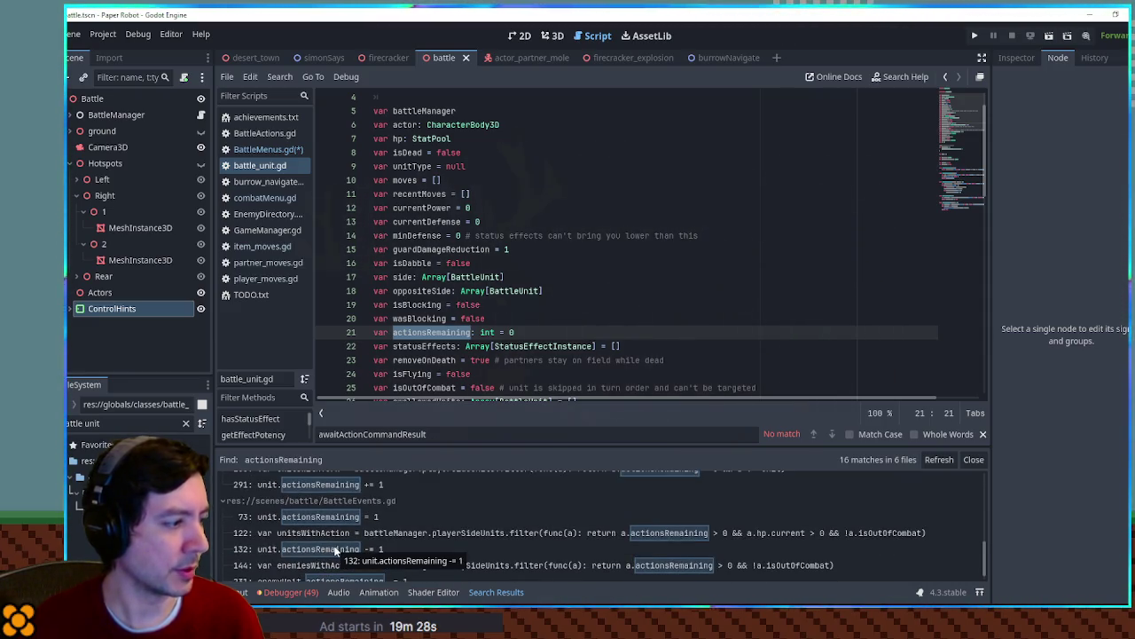
click(337, 549)
Review playerSideTurns in BattleEvents.gd and select playerActionMenu on line 131
scroll(455, 262, up, 9)
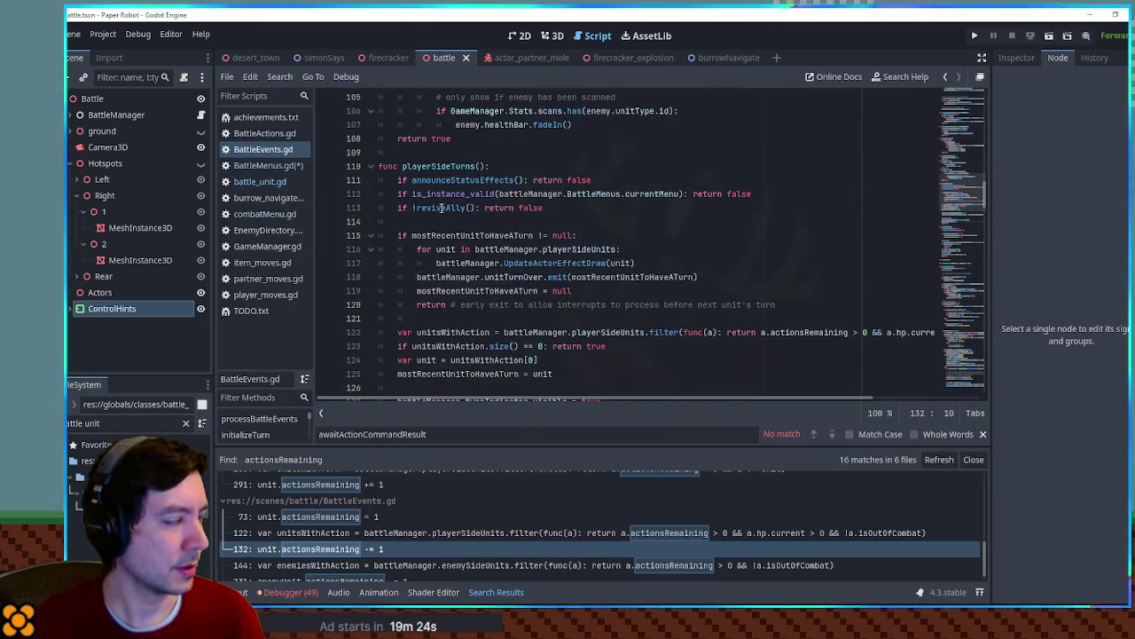
scroll(414, 346, down, 3)
scroll(414, 346, up, 5)
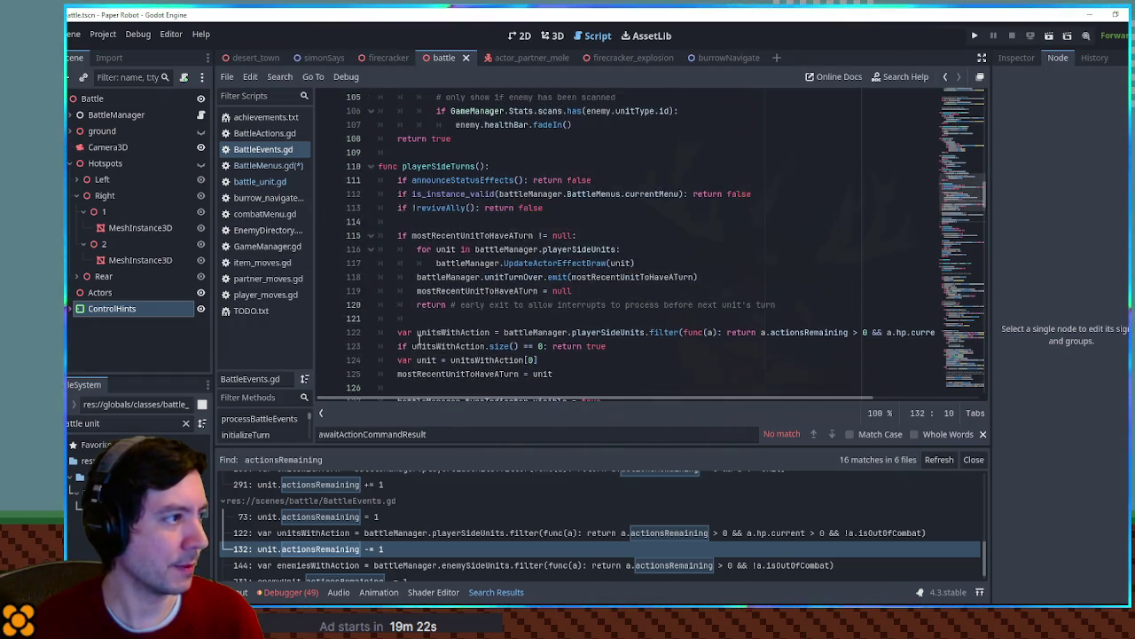
scroll(436, 179, down, 4)
scroll(436, 180, down, 2)
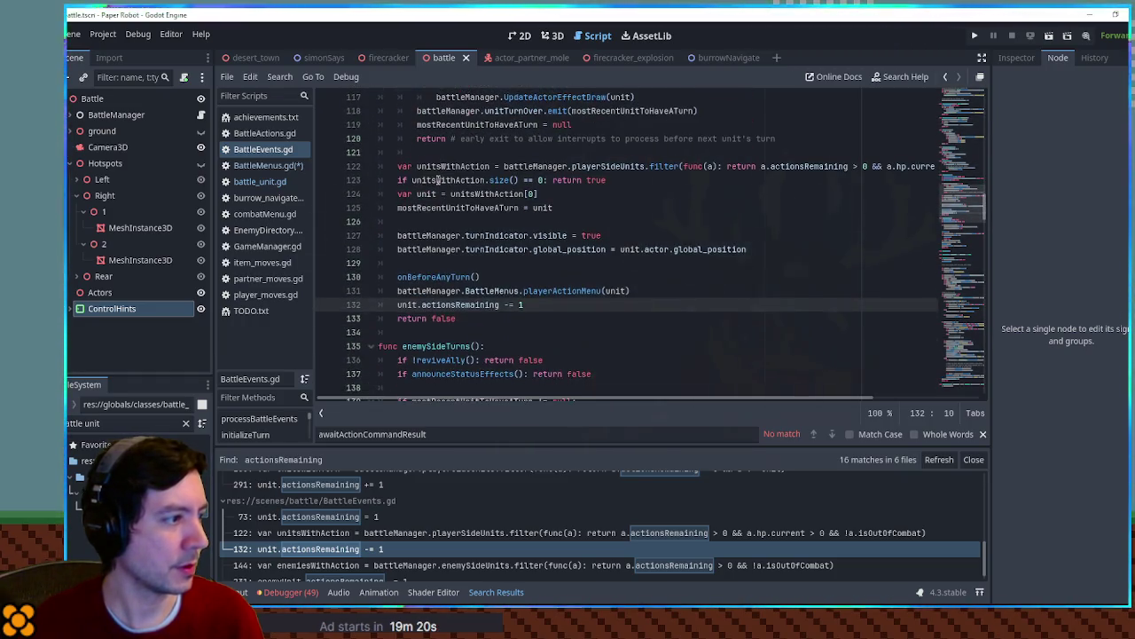
click(577, 290)
double_click(577, 290)
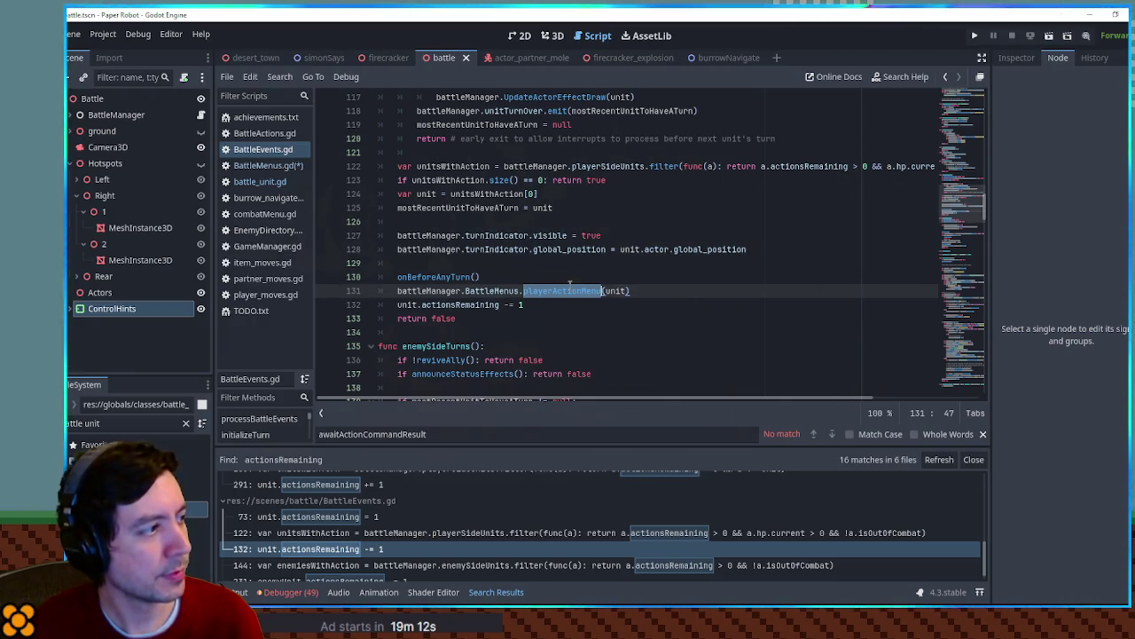
Back in BattleMenus.gd, select the 'if move.get("freeAction", false)' condition on line 164
click(266, 165)
scroll(500, 237, down, 1)
scroll(499, 238, up, 1)
scroll(502, 241, up, 1)
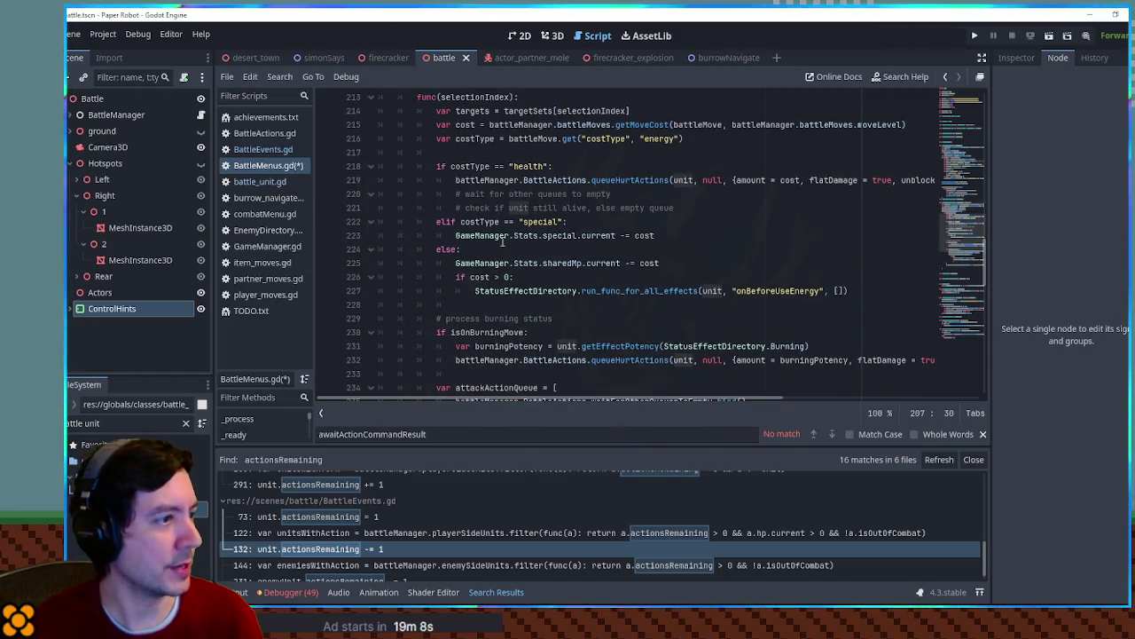
scroll(502, 241, up, 5)
scroll(414, 211, up, 2)
scroll(432, 216, up, 1)
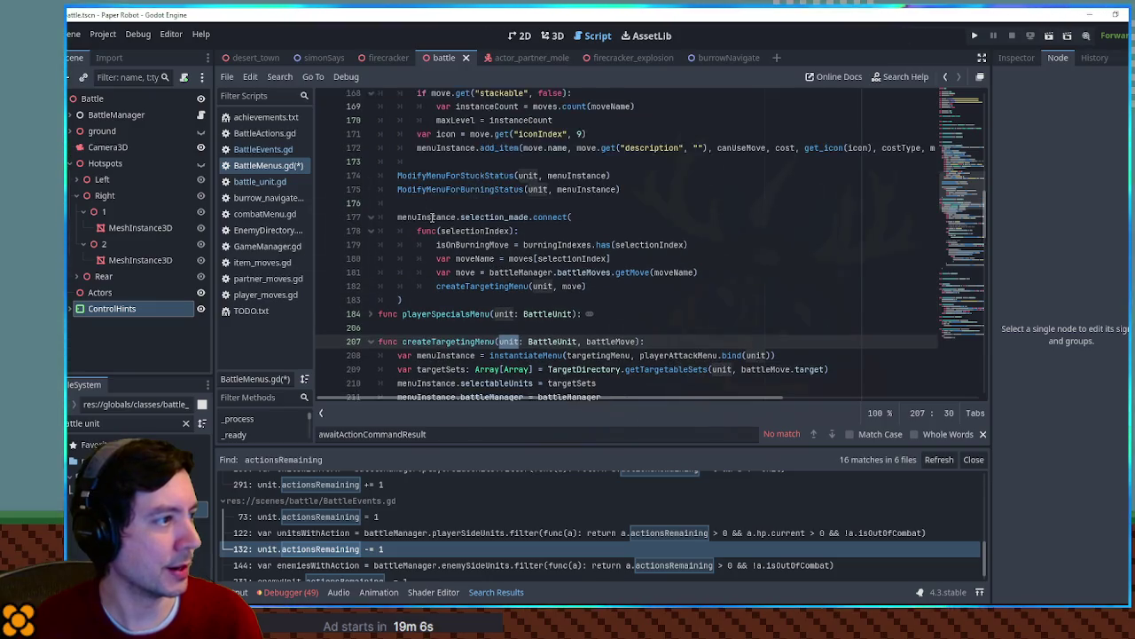
scroll(471, 220, up, 2)
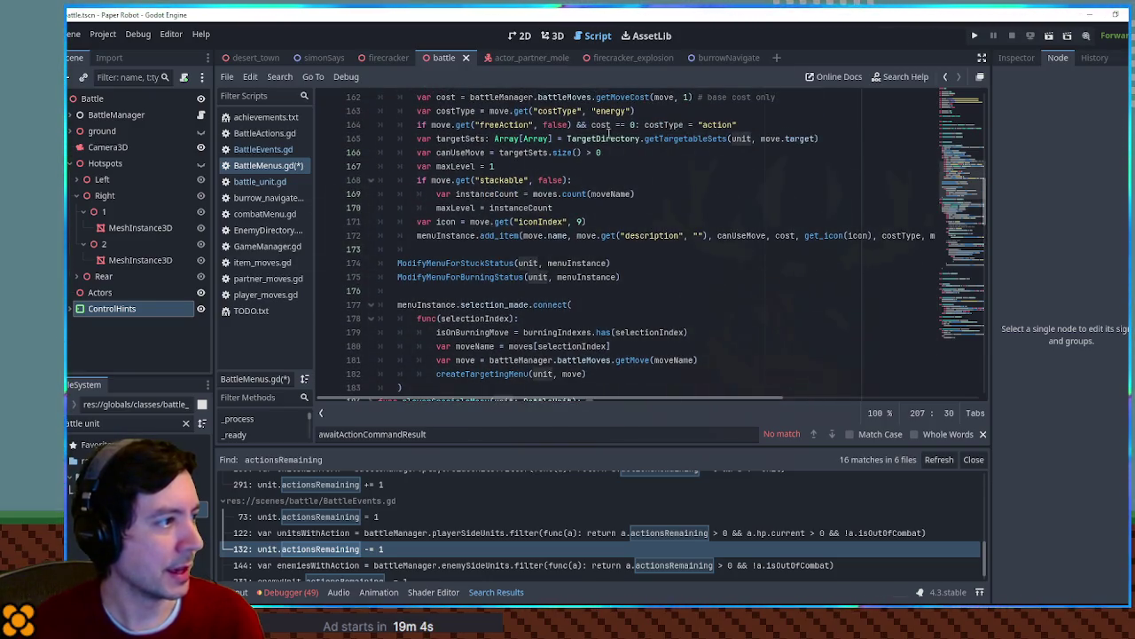
double_click(556, 124)
shift+click(417, 125)
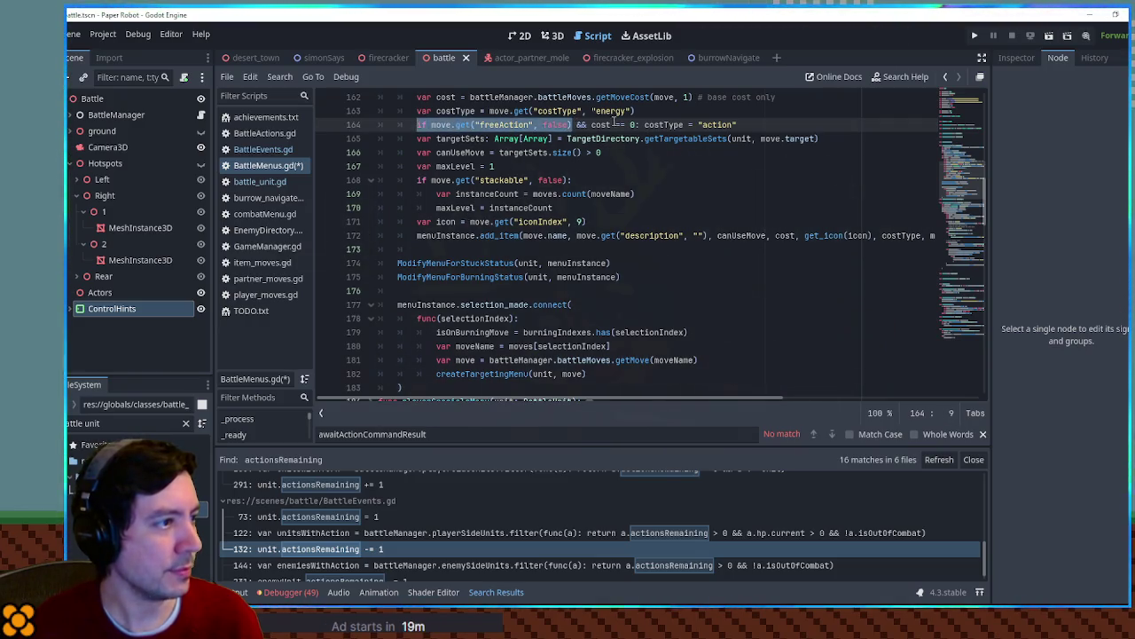
Scroll to the attack queue code and place the caret on blank line 233
scroll(427, 118, down, 17)
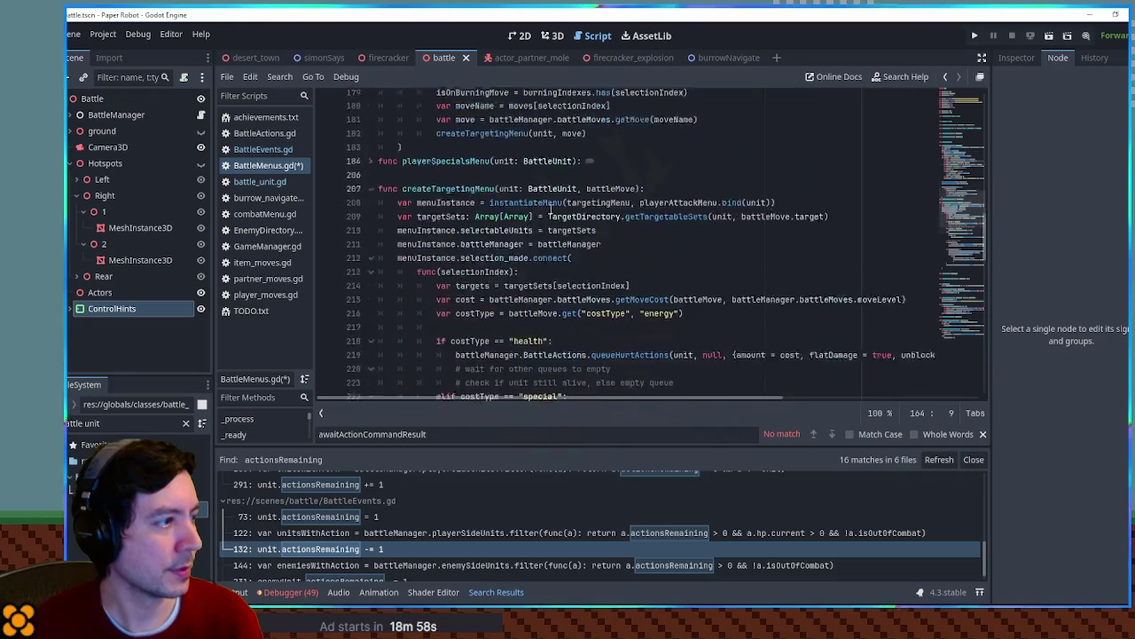
scroll(460, 235, down, 6)
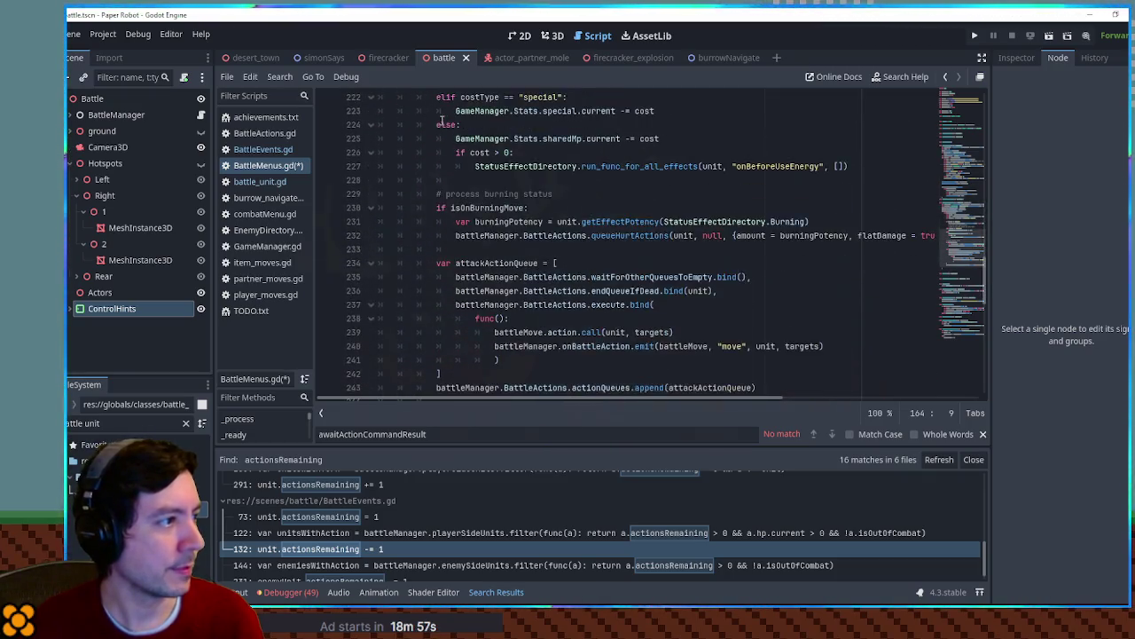
scroll(462, 232, up, 2)
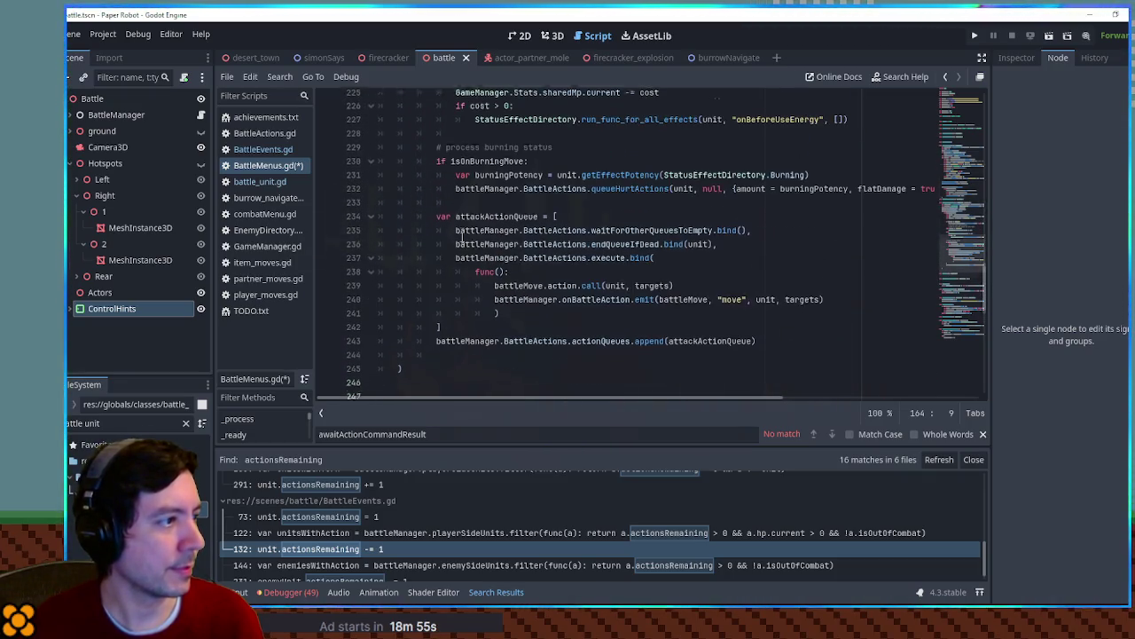
click(496, 209)
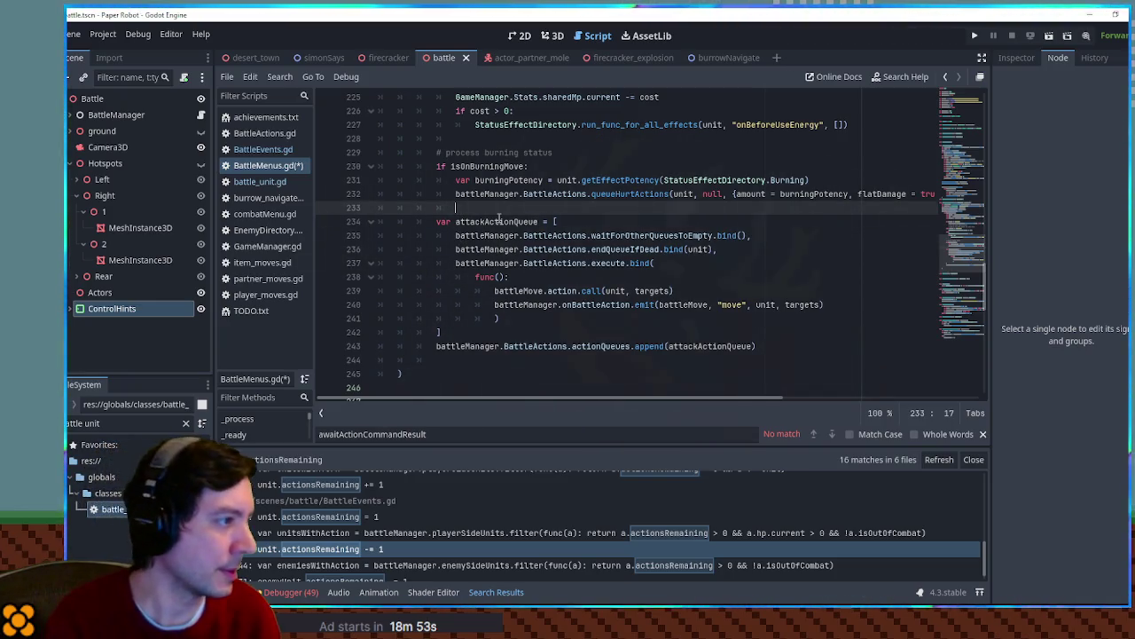
Paste the freeAction if-condition at line 229 with blank lines beneath it
key(Return)
key(BackSpace)
text(if move.get("freeAction", false))
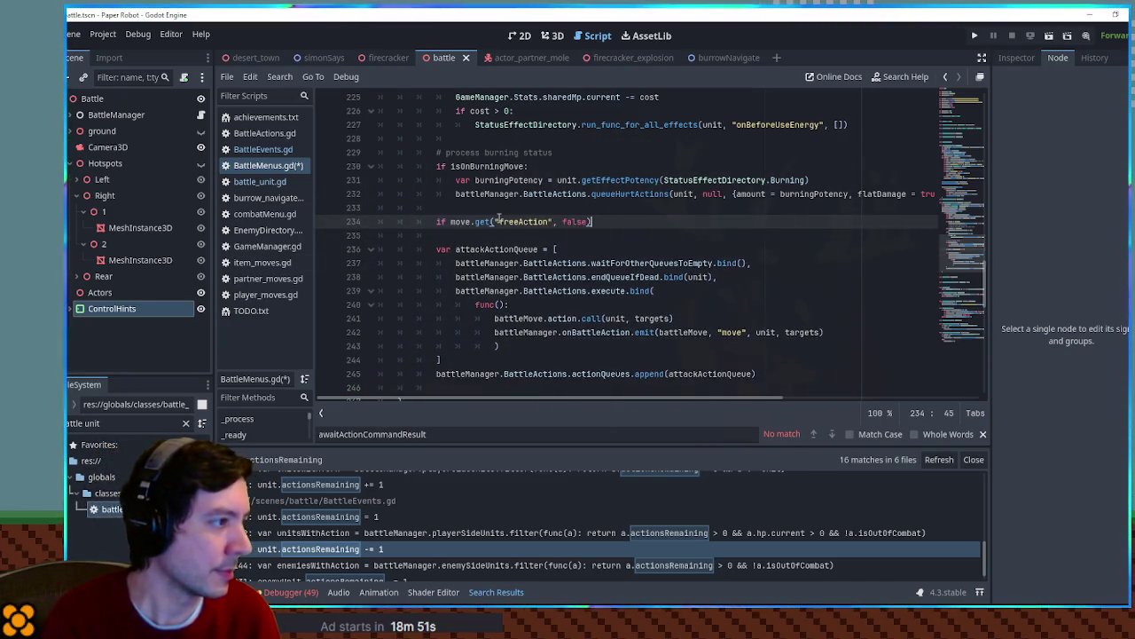
key(shift+Up)
key(ctrl+c)
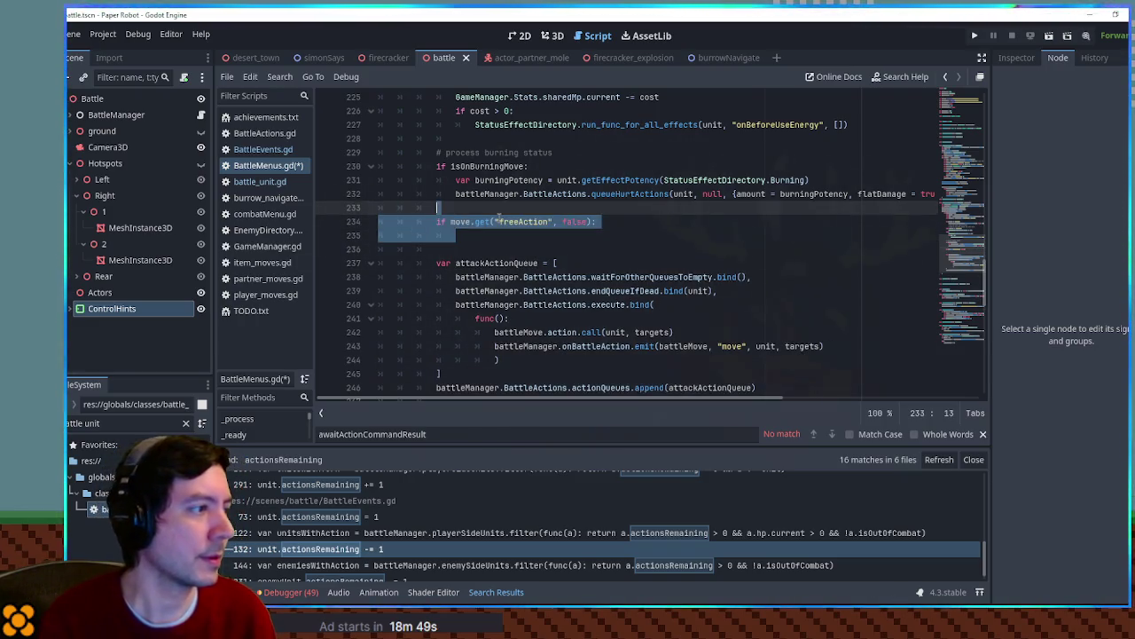
key(BackSpace)
key(Up)
key(Up)
key(Up)
key(ctrl+v)
key(Return)
key(Return)
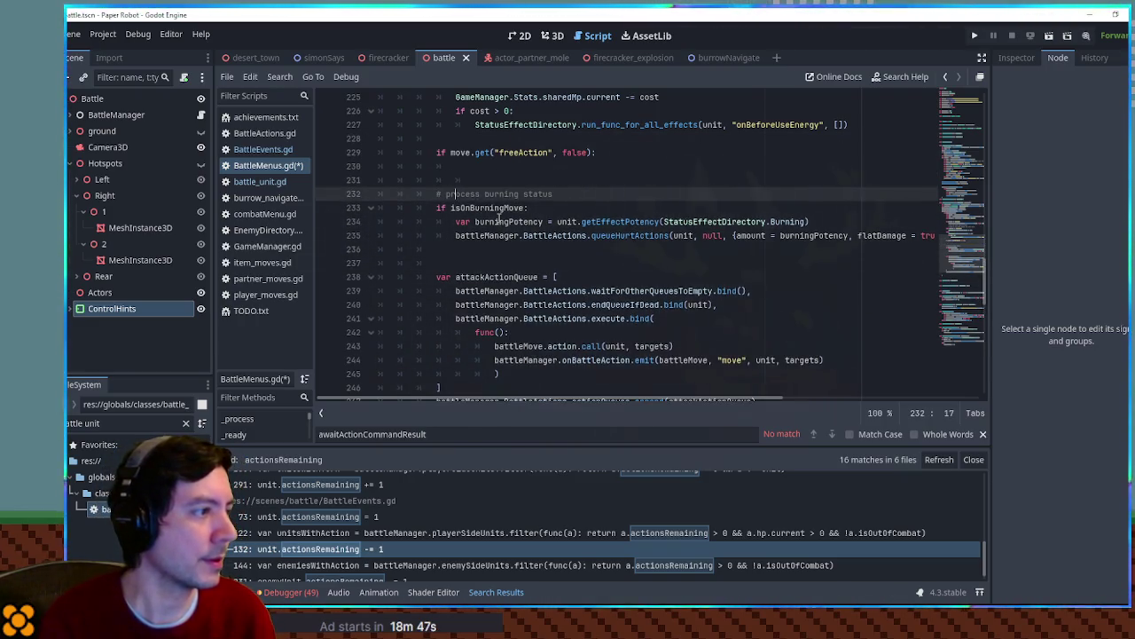
key(Down)
key(Down)
key(Down)
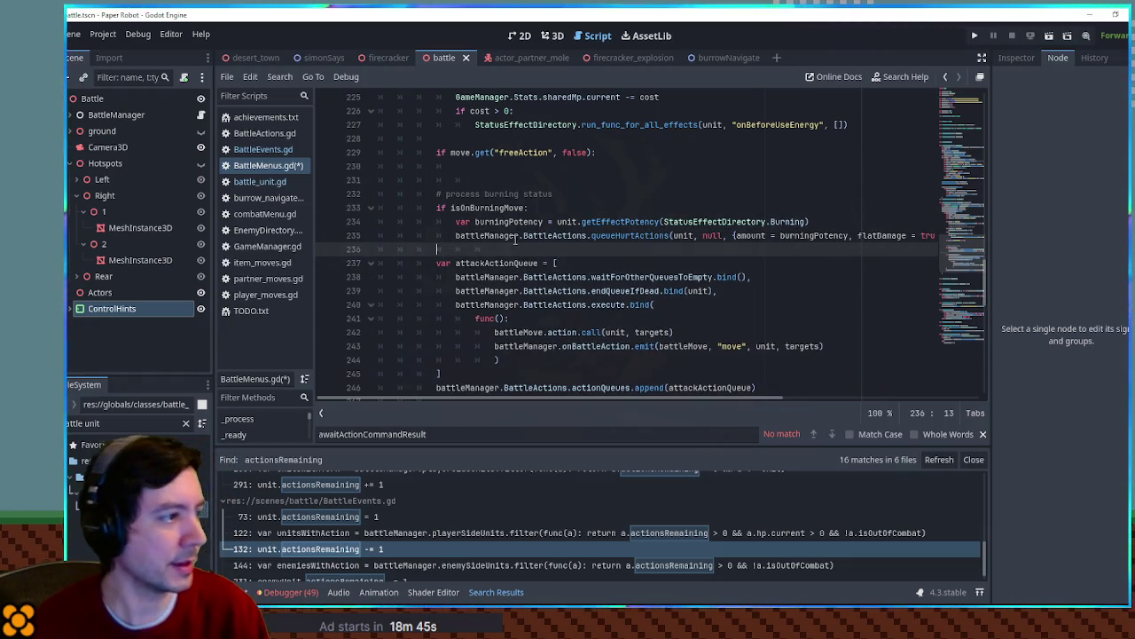
drag(492, 250, 438, 249)
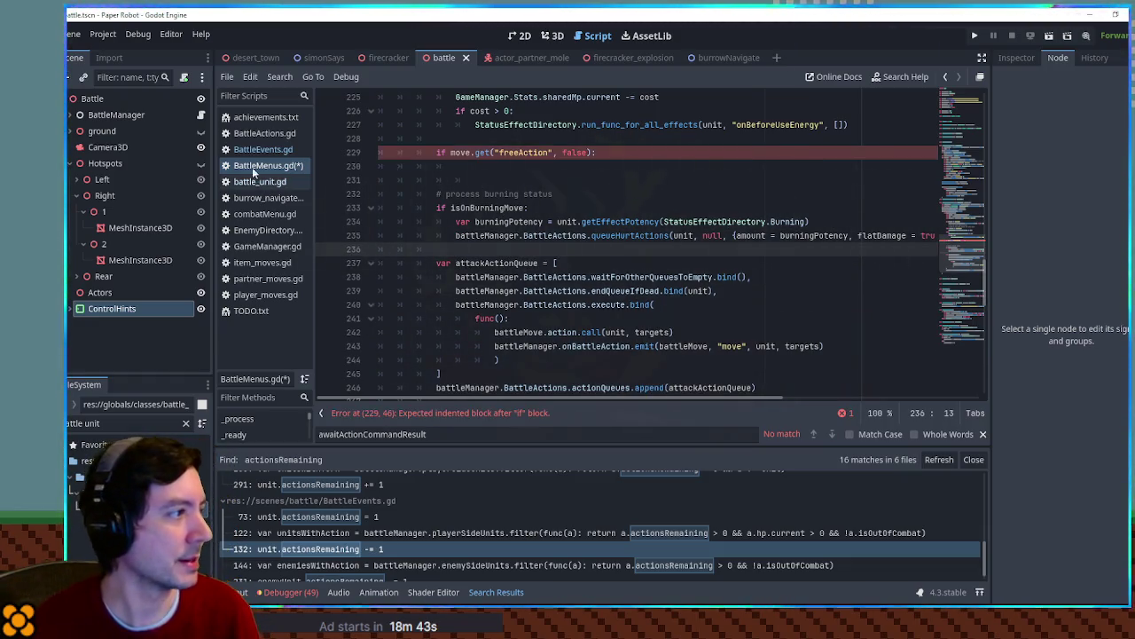
Copy 'unit.actionsRemaining -= 1' from BattleEvents.gd under the check and change it to +=
click(259, 149)
drag(398, 304, 524, 304)
key(ctrl+c)
click(268, 165)
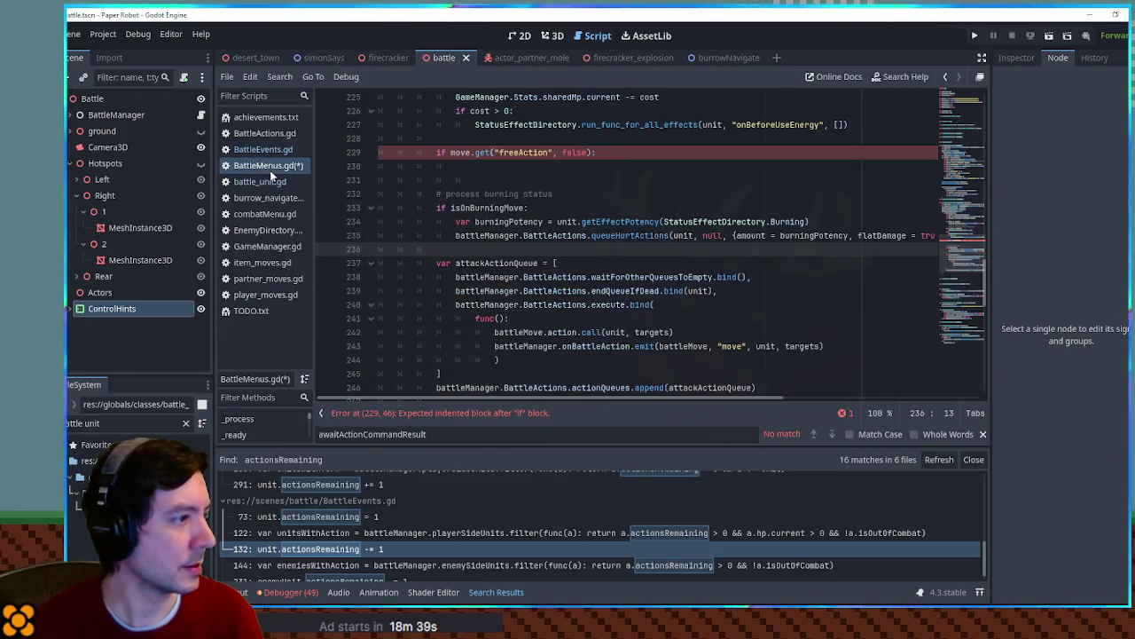
click(490, 166)
key(ctrl+v)
click(560, 166)
key(Delete)
text(+)
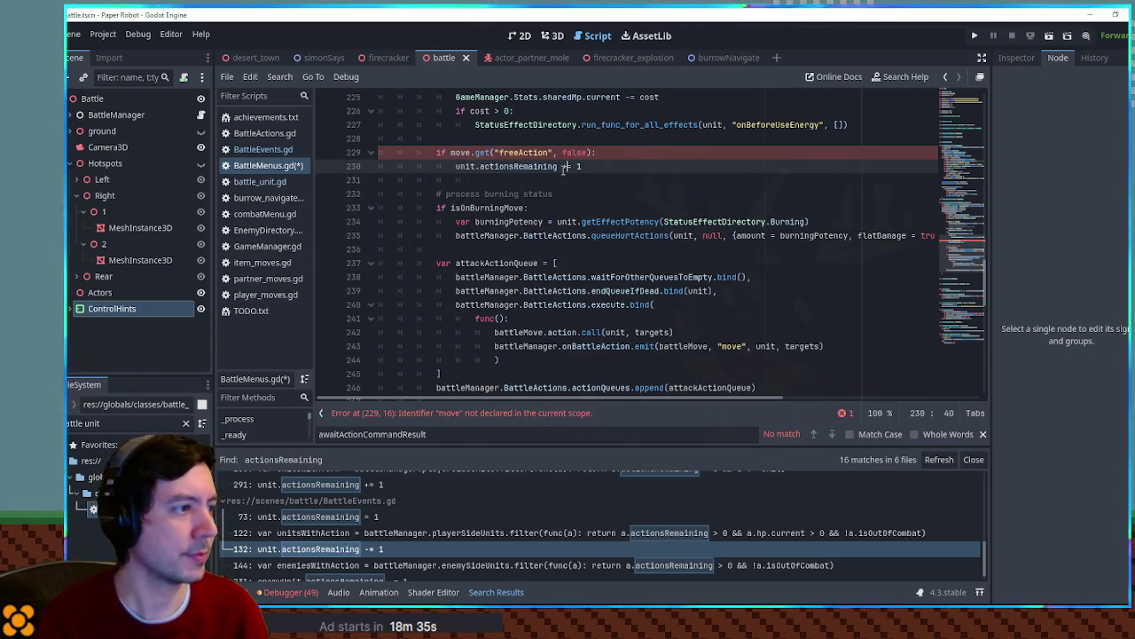
click(594, 139)
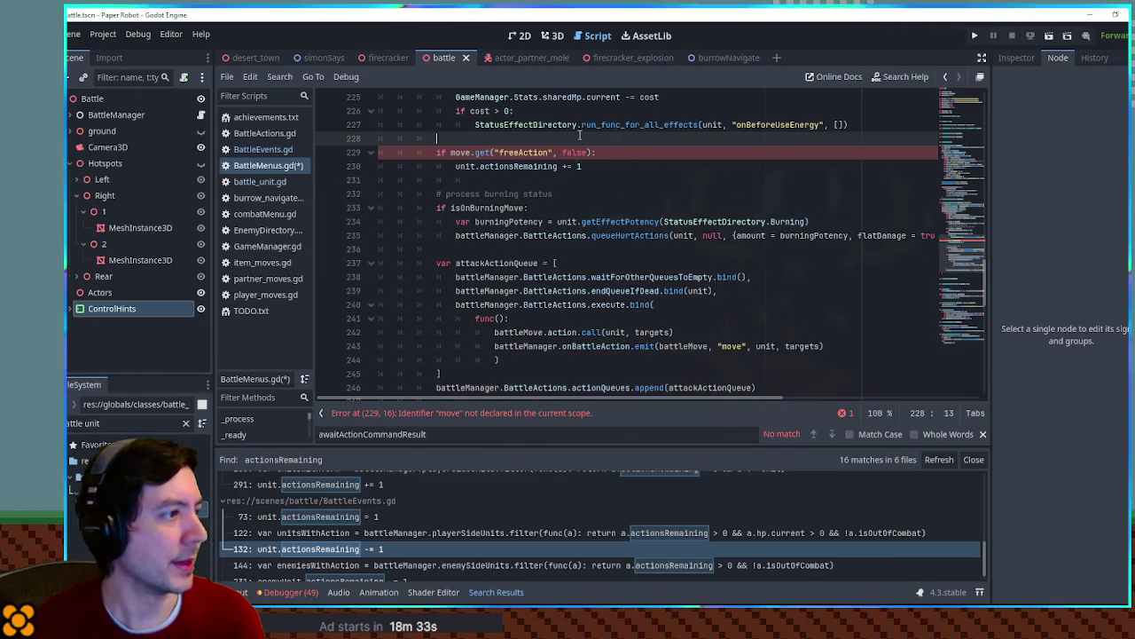
scroll(495, 161, up, 3)
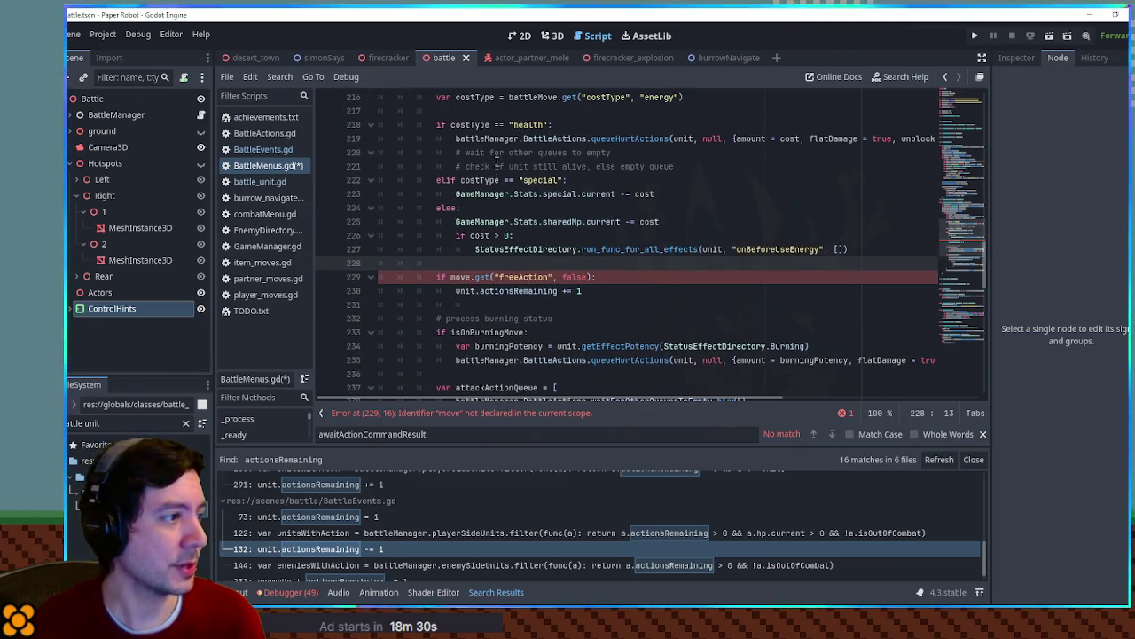
Swap move for battleMove in the freeAction check, save BattleMenus.gd, and close Search Results
scroll(494, 184, up, 2)
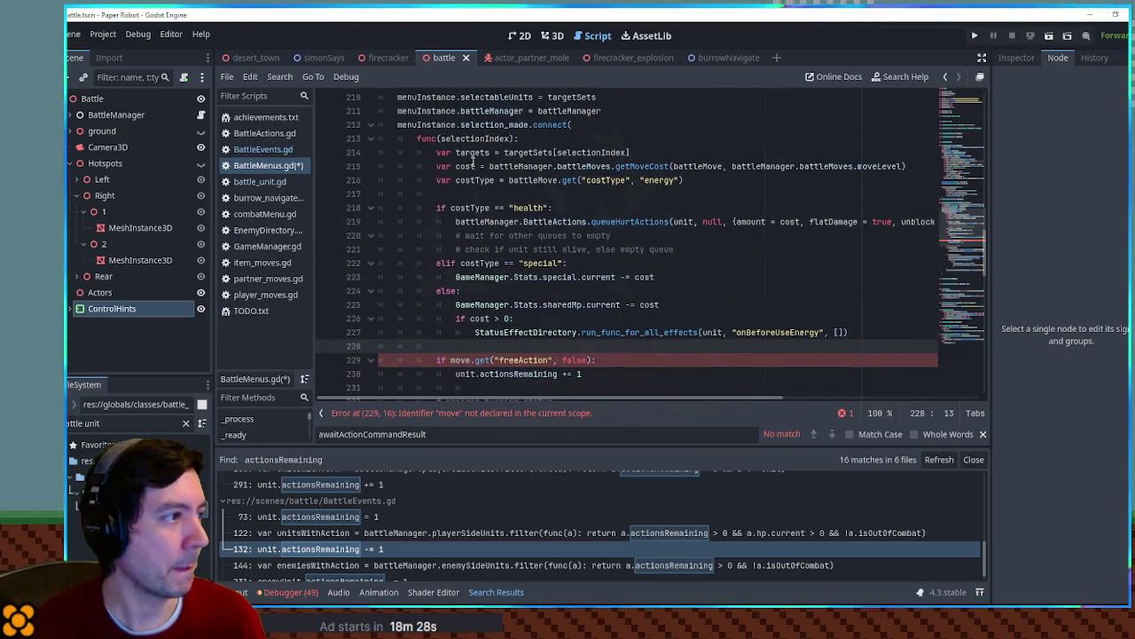
scroll(485, 139, up, 2)
double_click(610, 180)
scroll(584, 198, down, 1)
scroll(585, 198, down, 14)
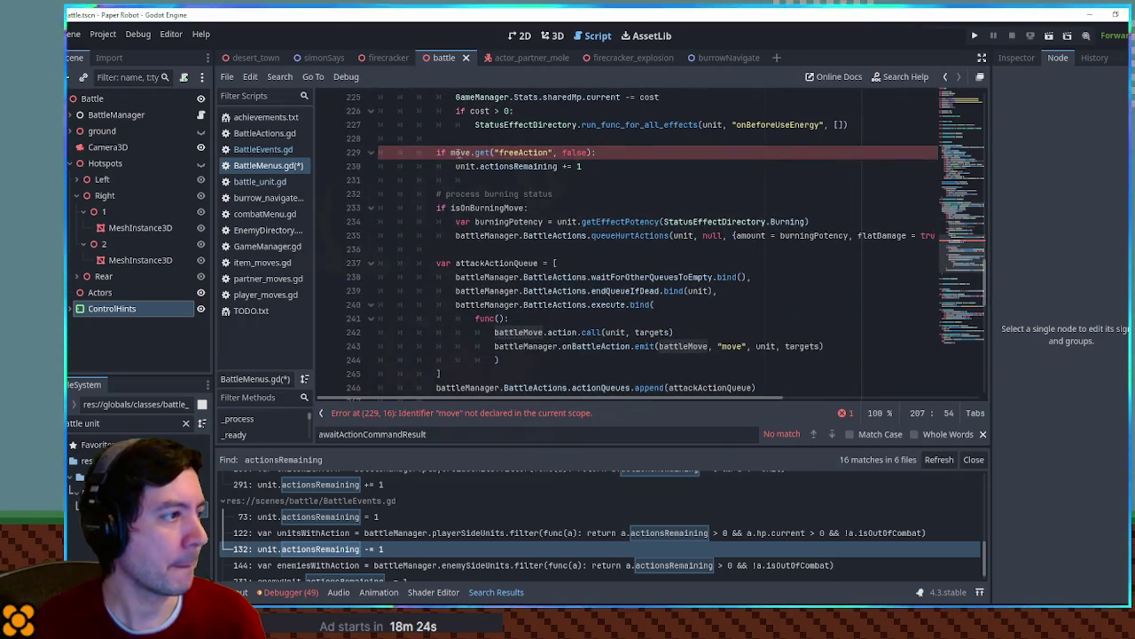
click(667, 153)
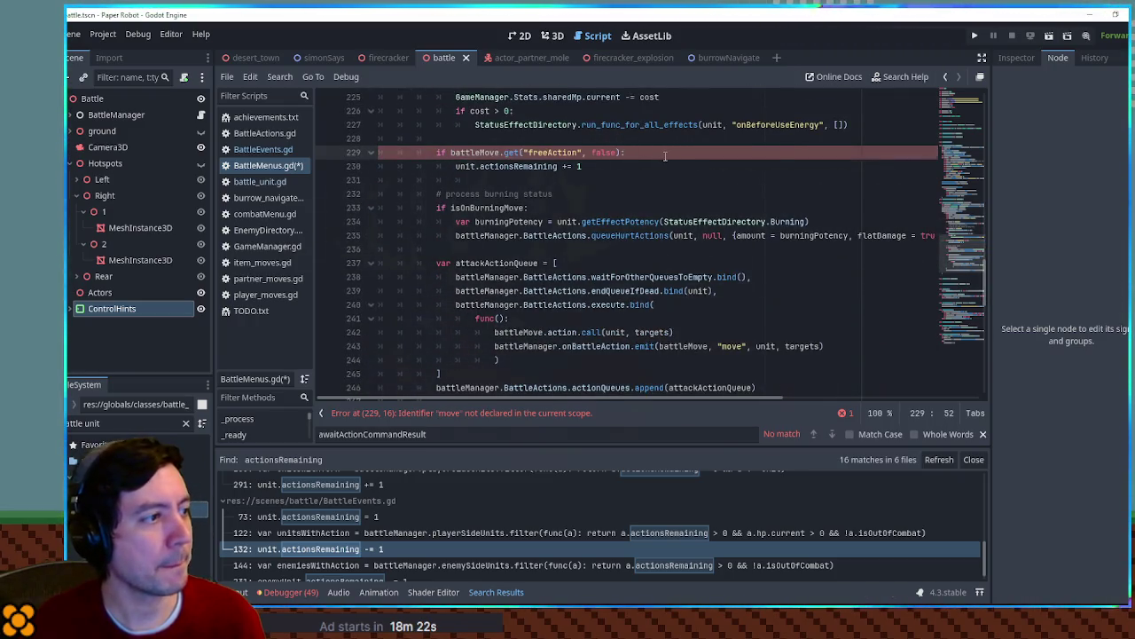
key(ctrl+s)
click(975, 459)
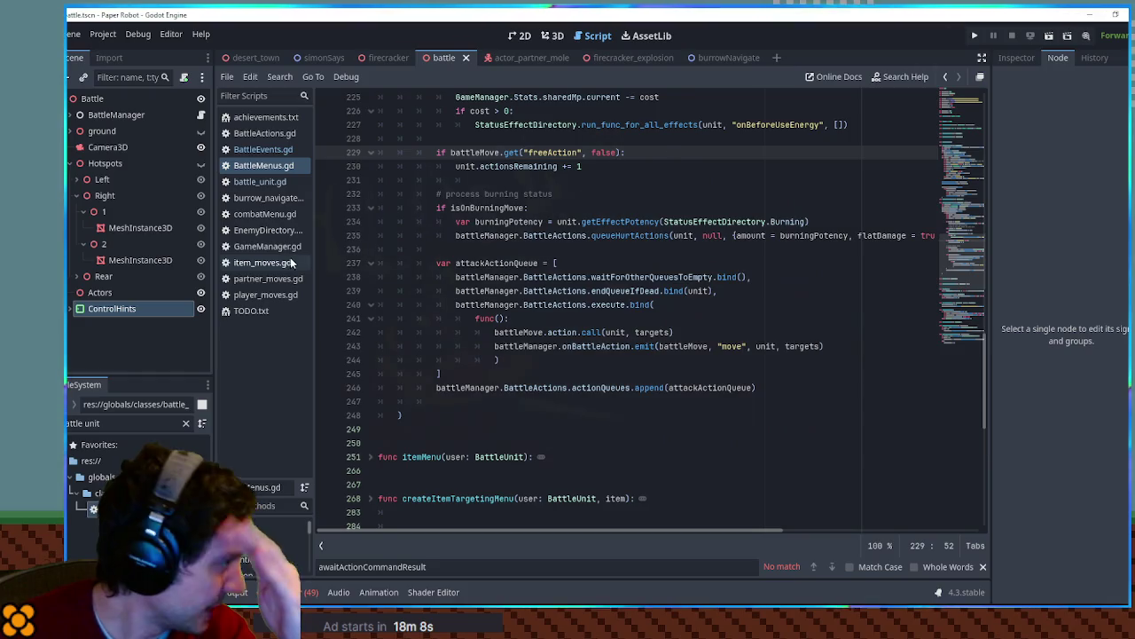
click(266, 216)
click(266, 231)
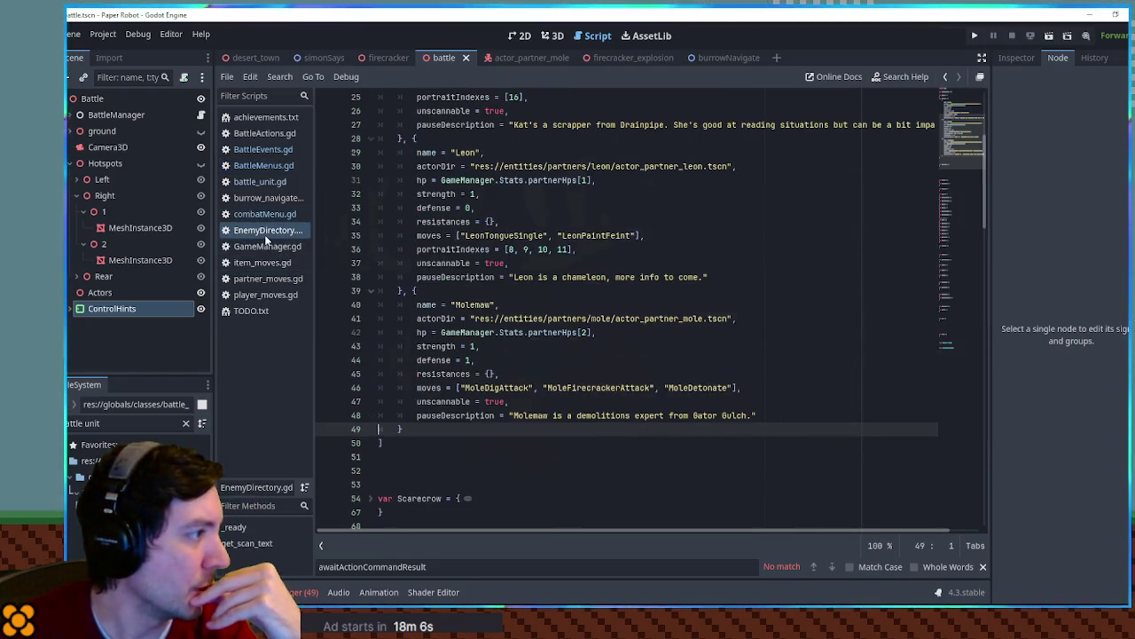
click(267, 167)
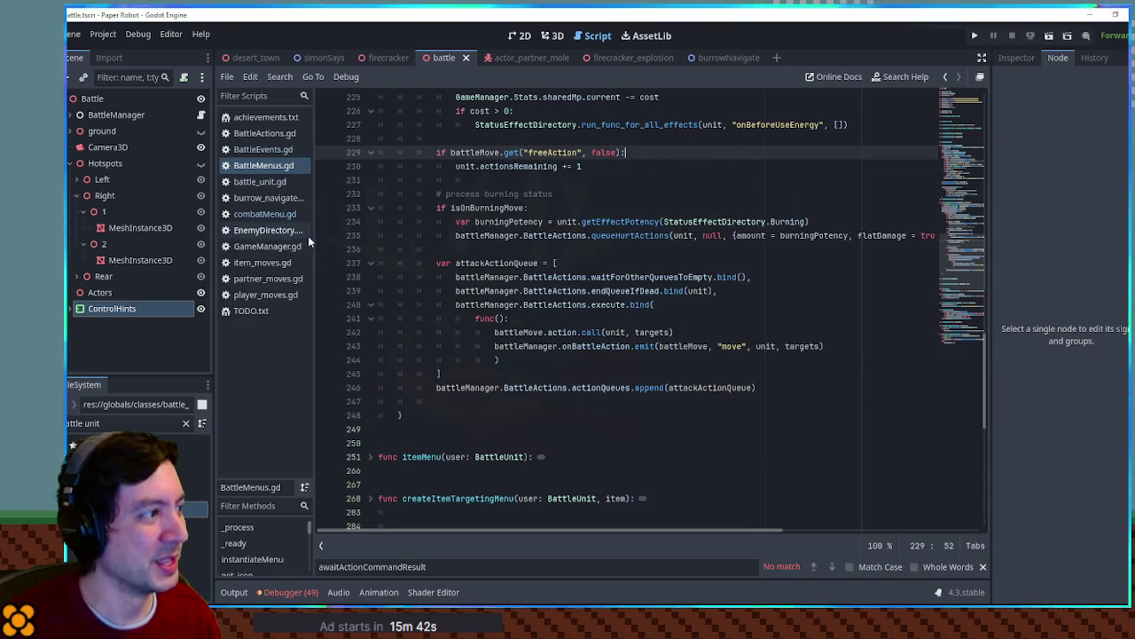
click(584, 235)
click(584, 247)
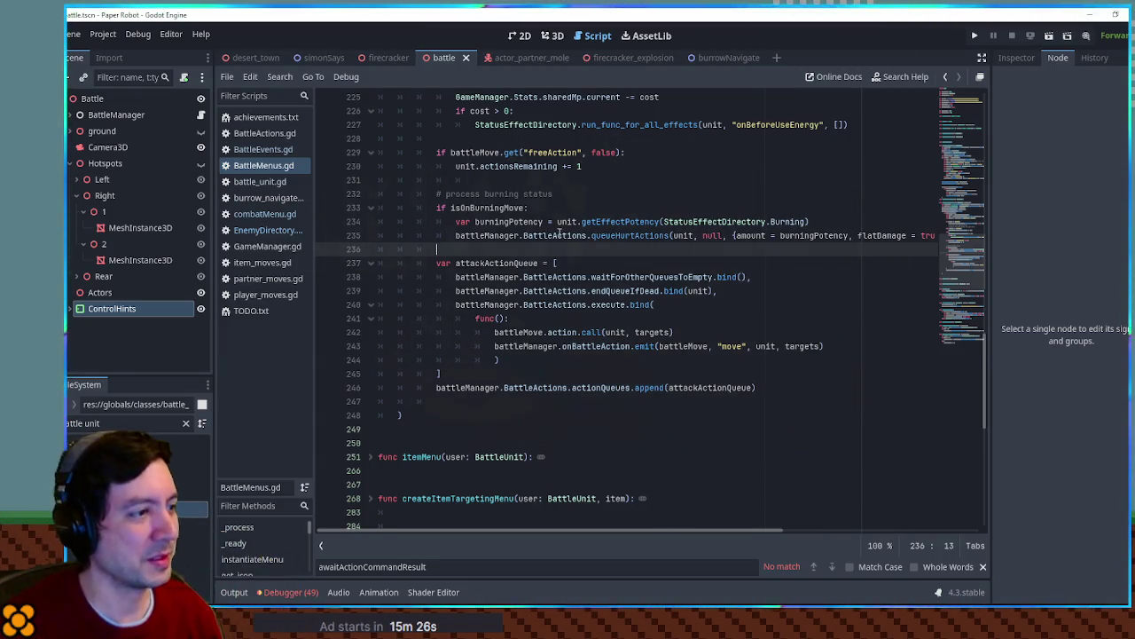
click(606, 193)
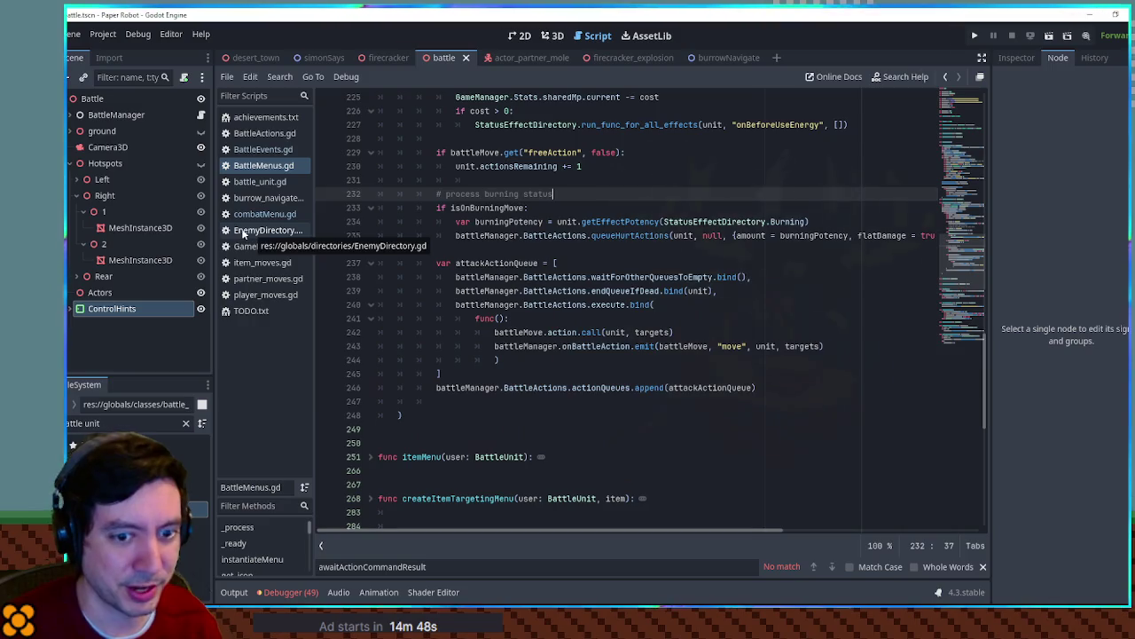
click(646, 405)
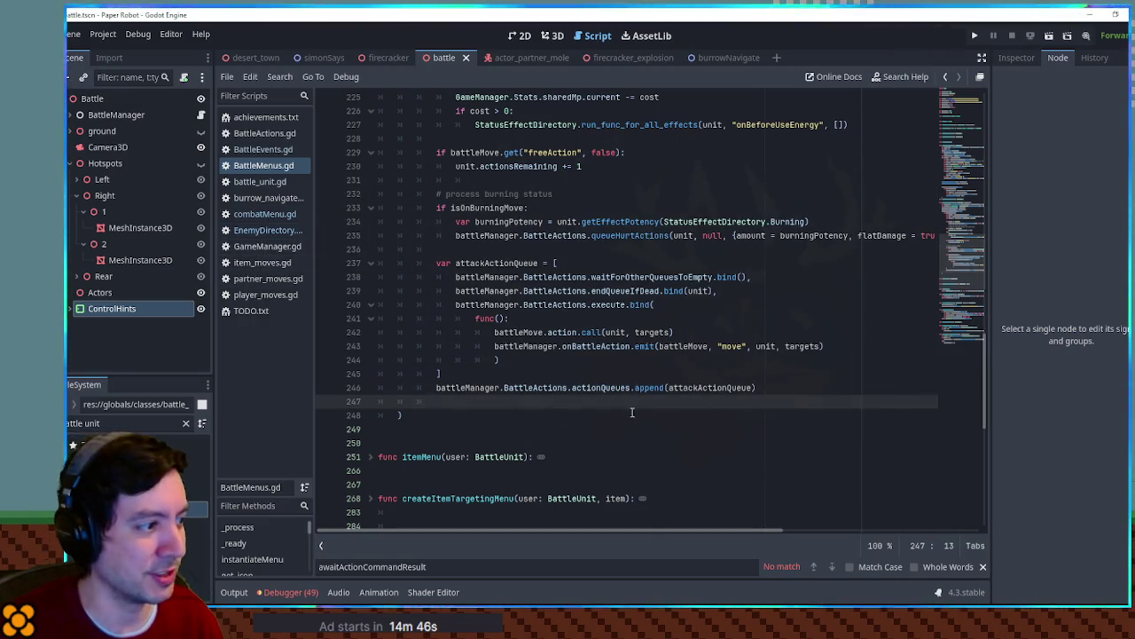
key(Down)
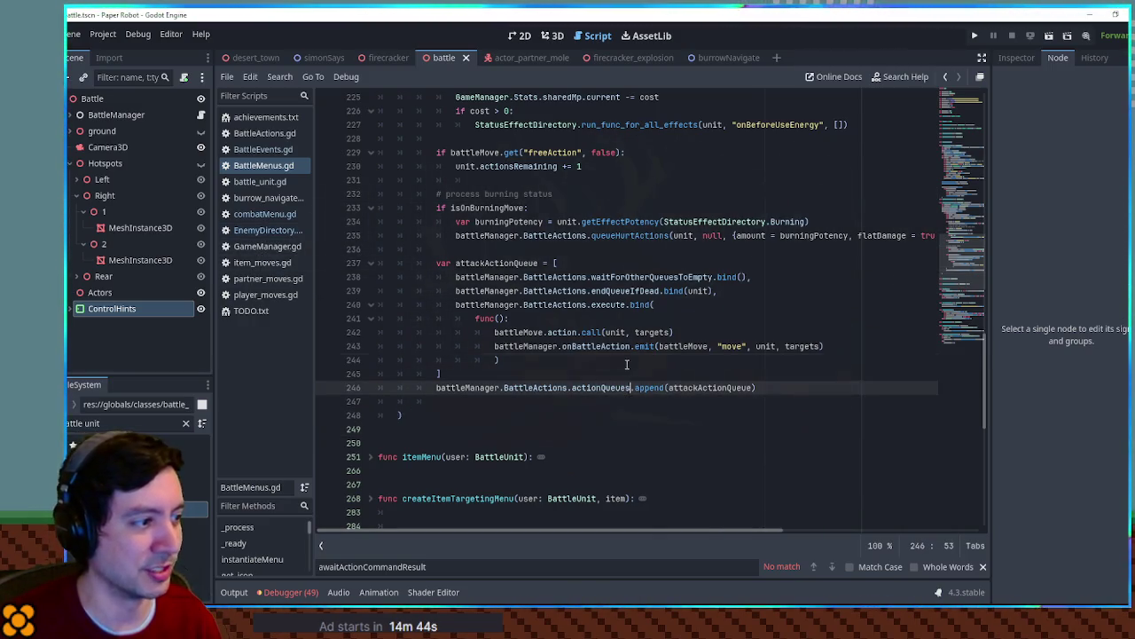
click(605, 182)
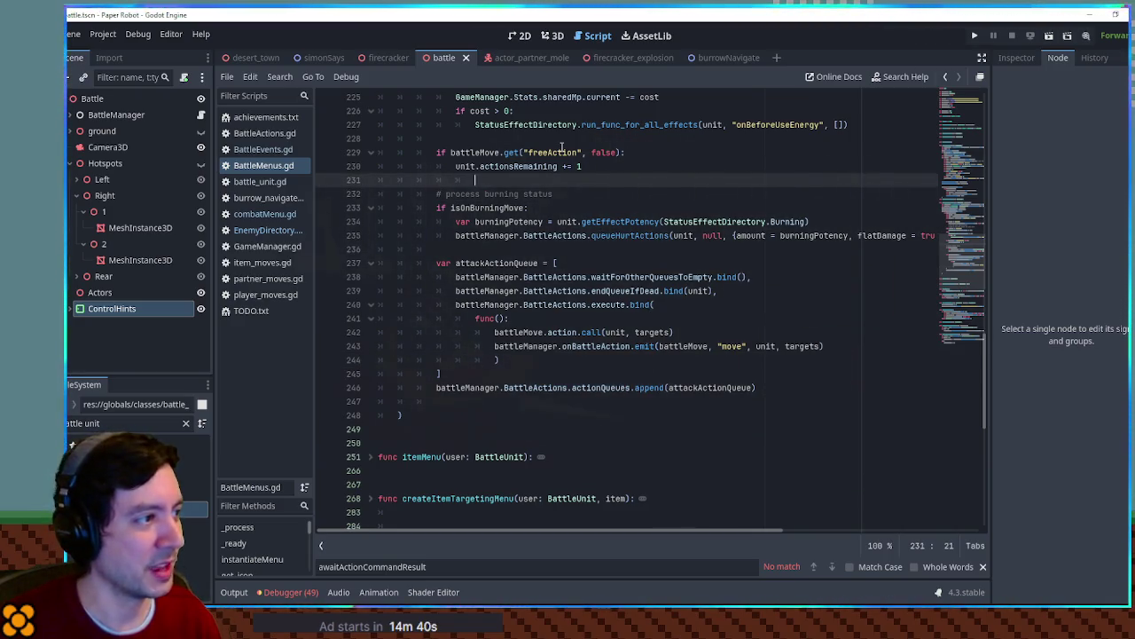
click(561, 142)
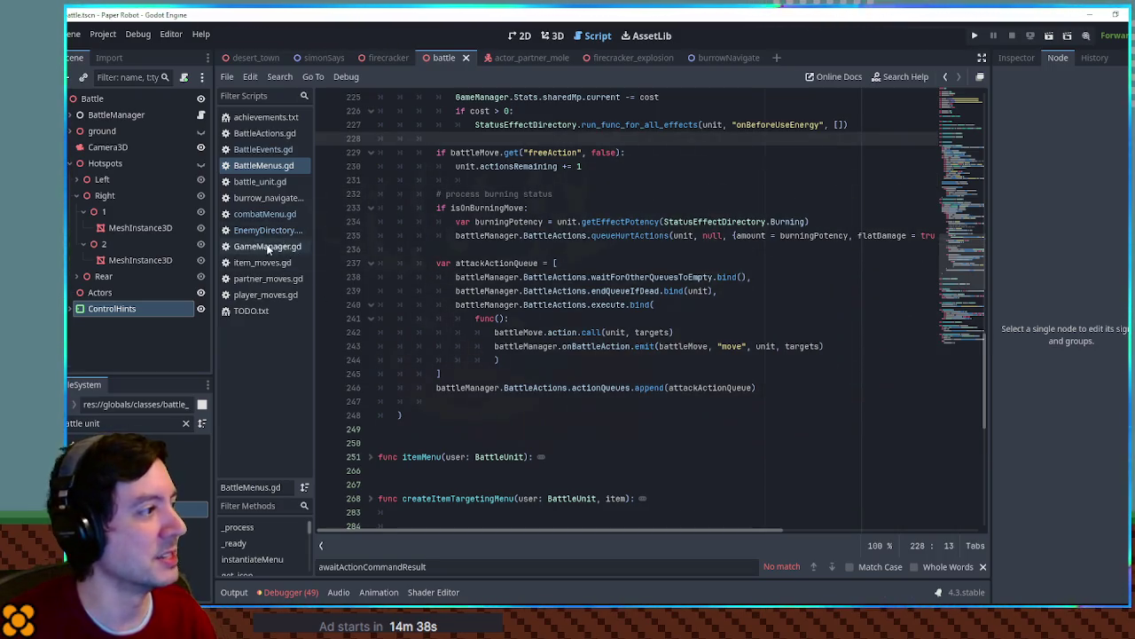
middle_click(253, 181)
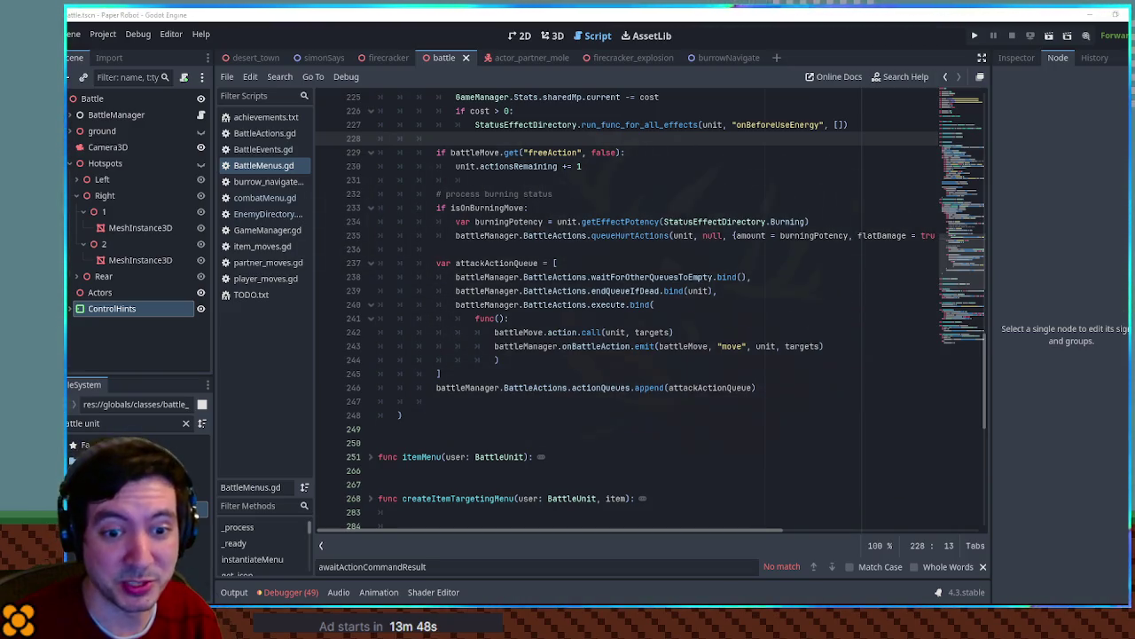
click(706, 428)
click(655, 398)
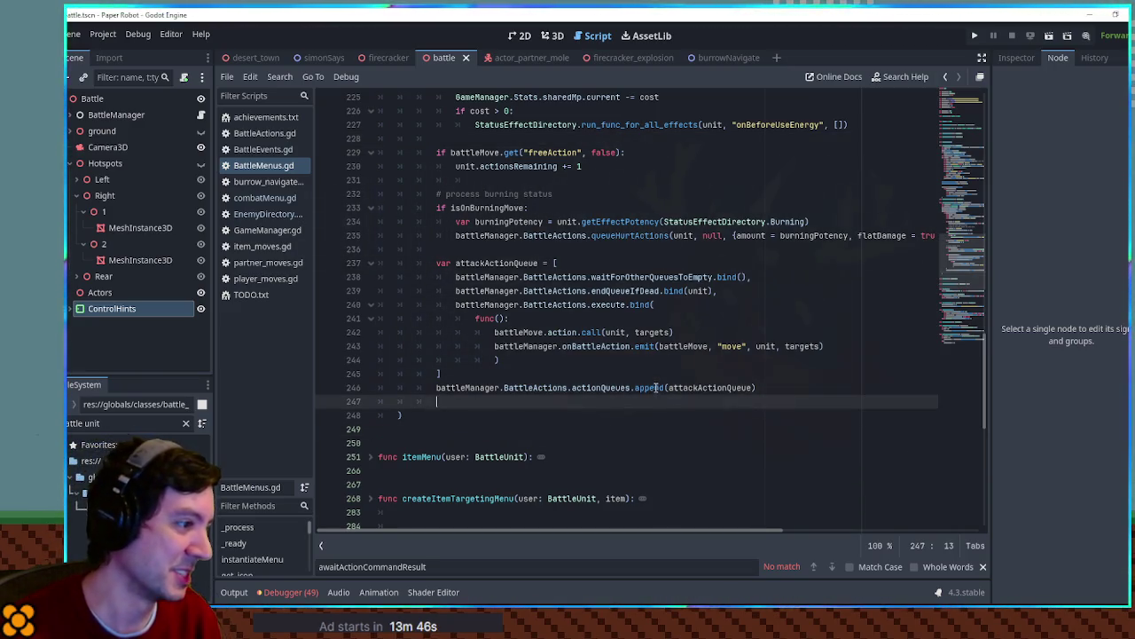
drag(655, 376, 653, 367)
click(655, 373)
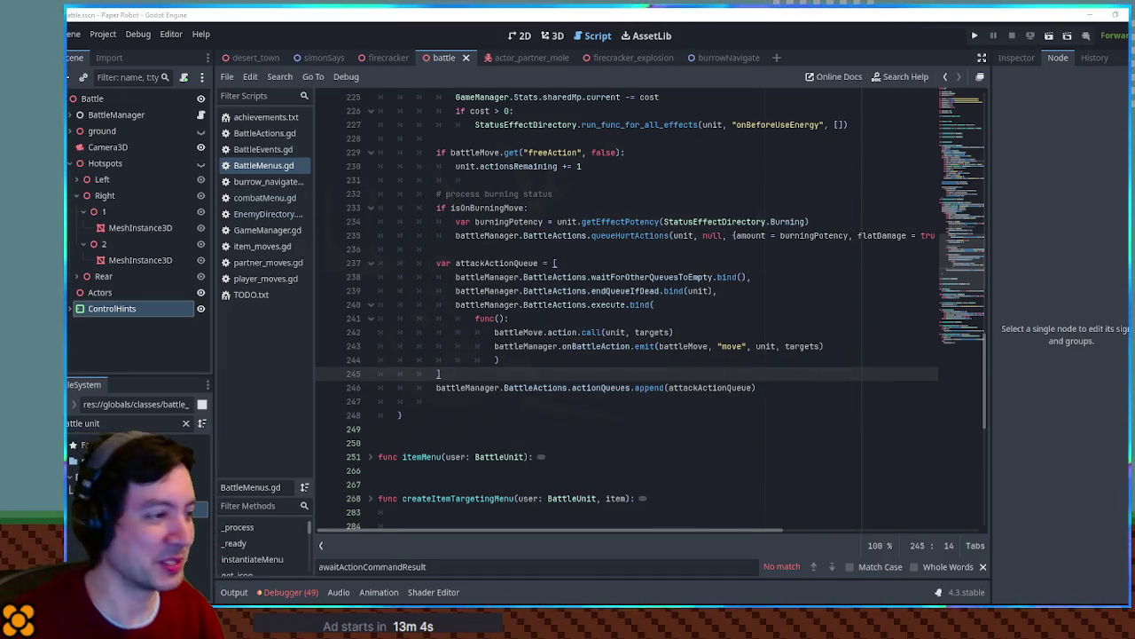
click(731, 320)
click(728, 307)
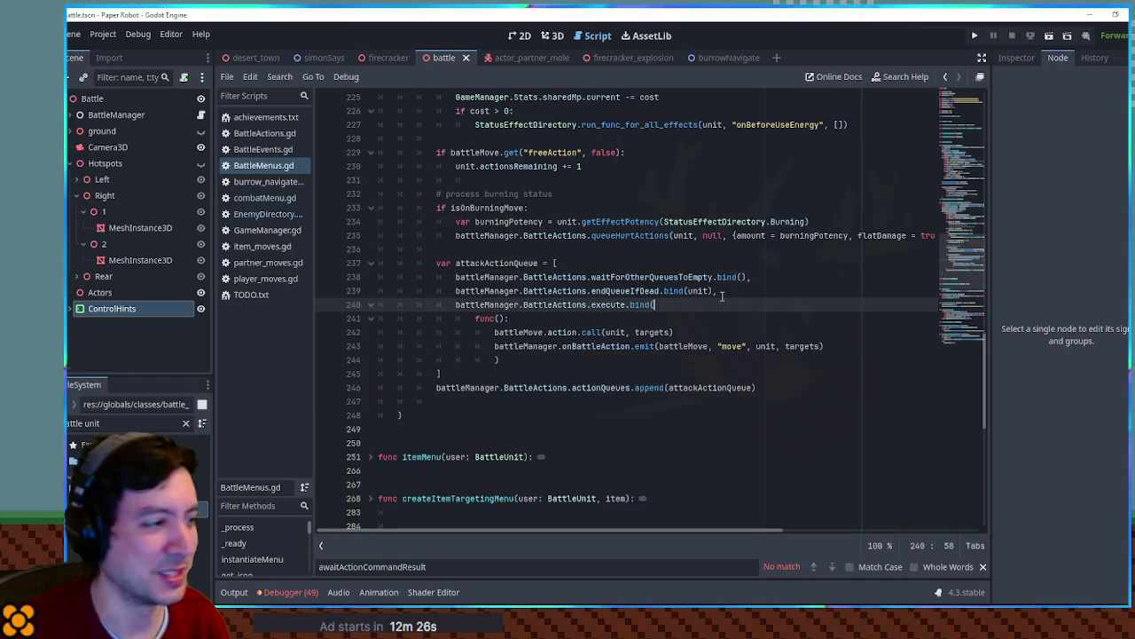
click(713, 332)
click(729, 266)
click(728, 252)
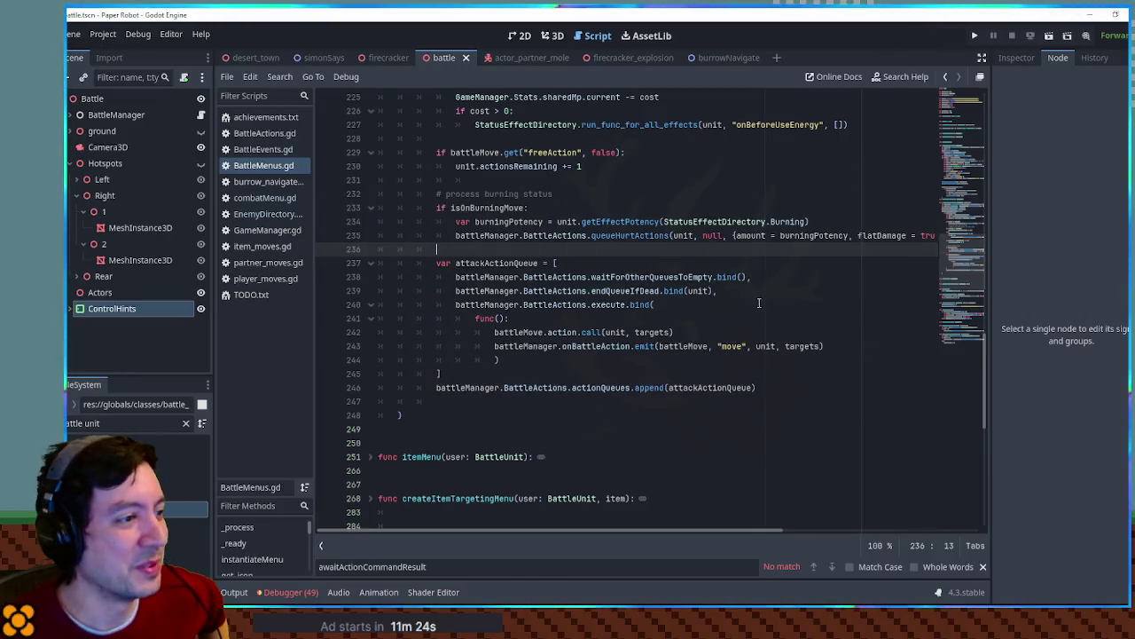
click(757, 177)
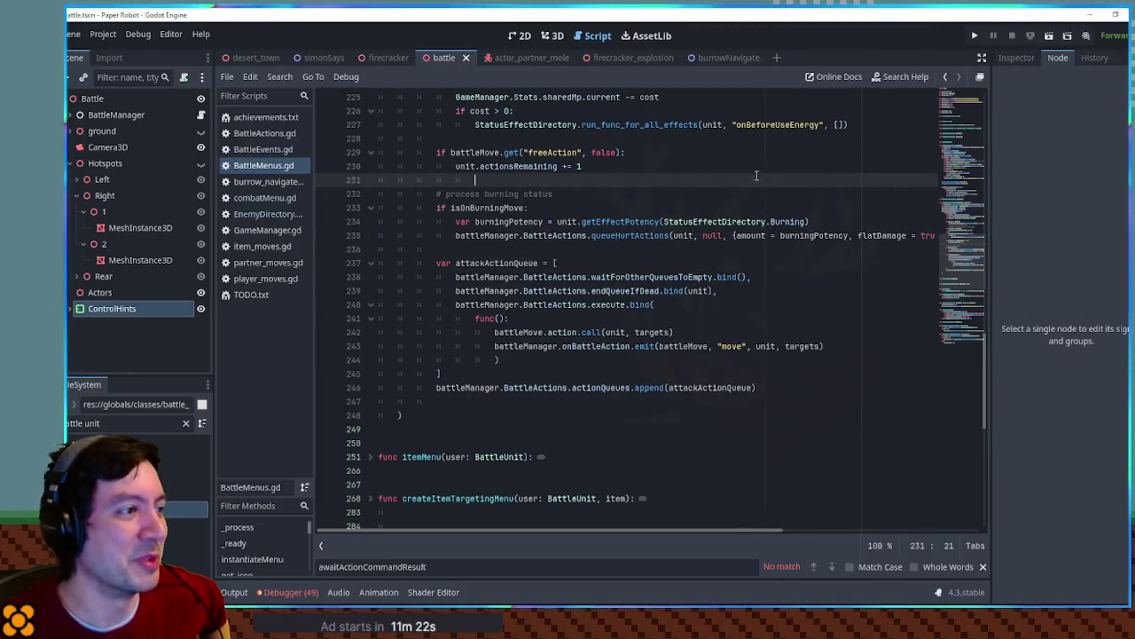
click(746, 135)
click(720, 180)
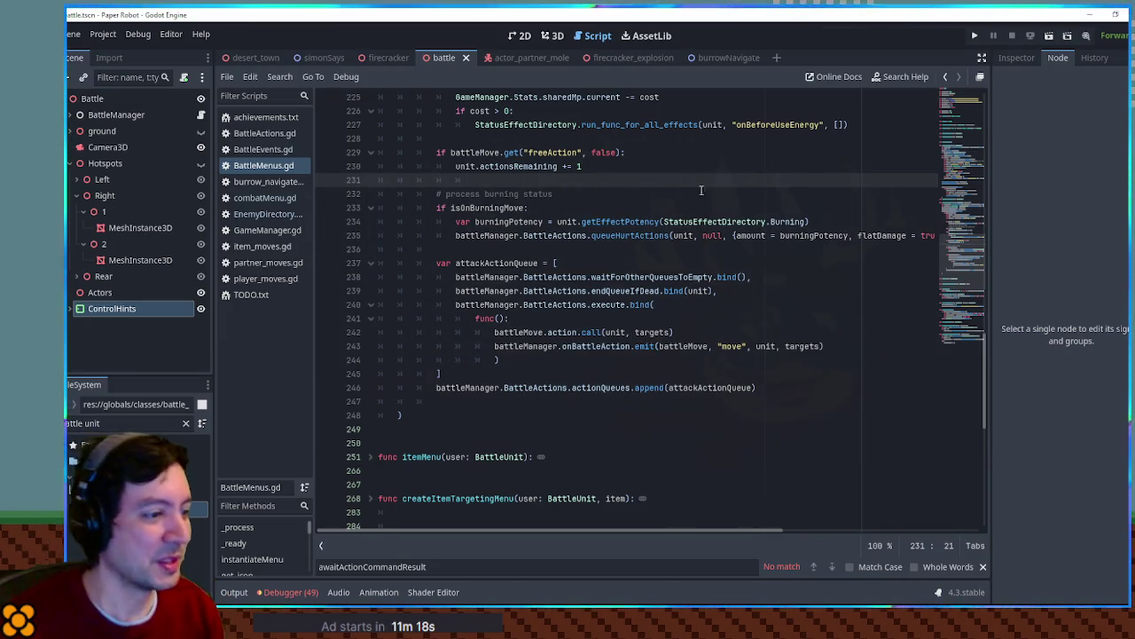
click(662, 402)
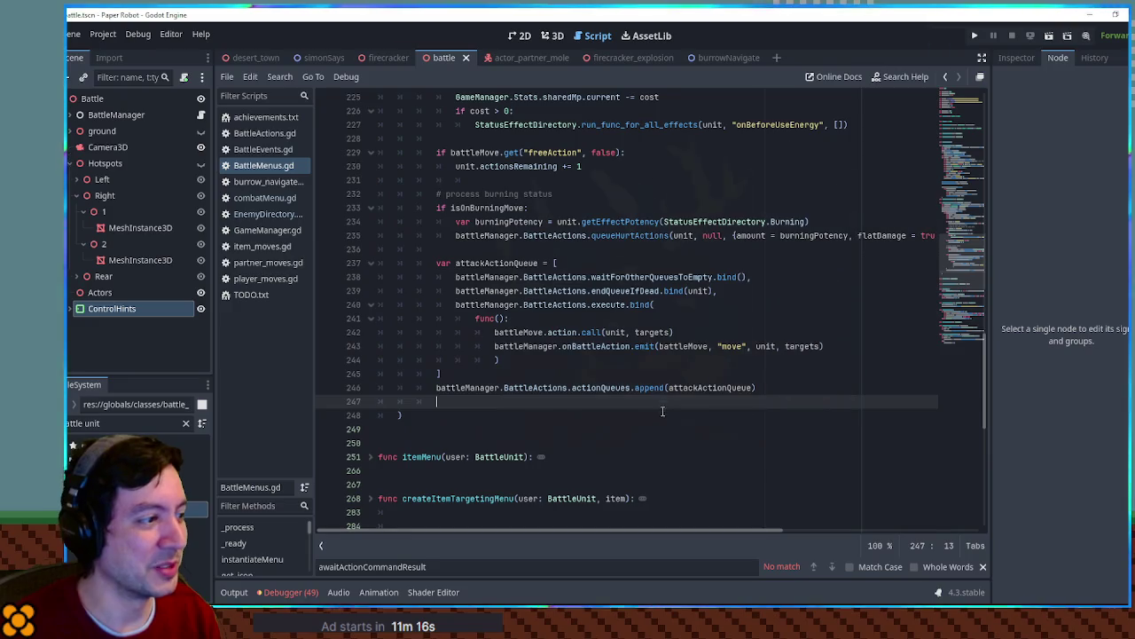
click(661, 430)
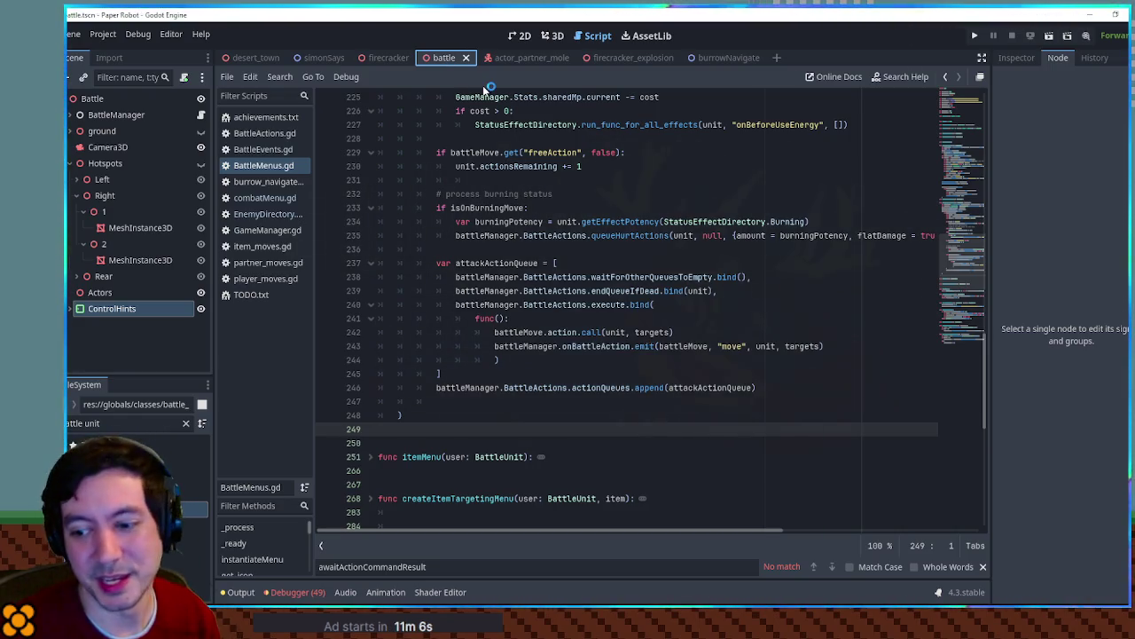
Run the game and target the cactus enemies with the grandma's Firecrackers attack
key(F5)
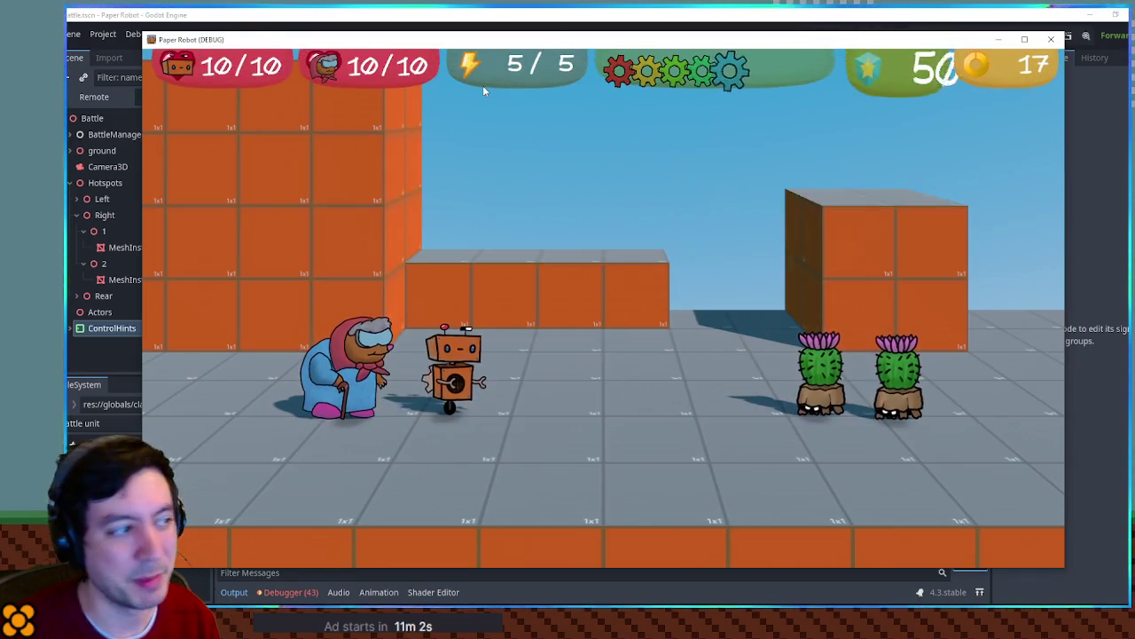
key(Tab)
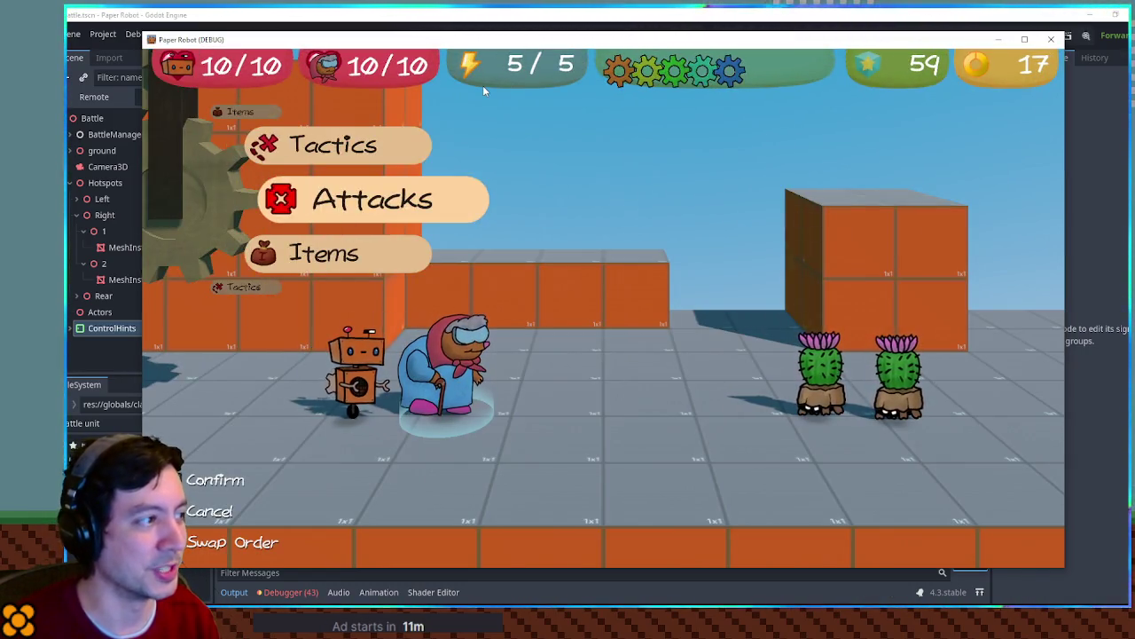
key(Return)
key(Down)
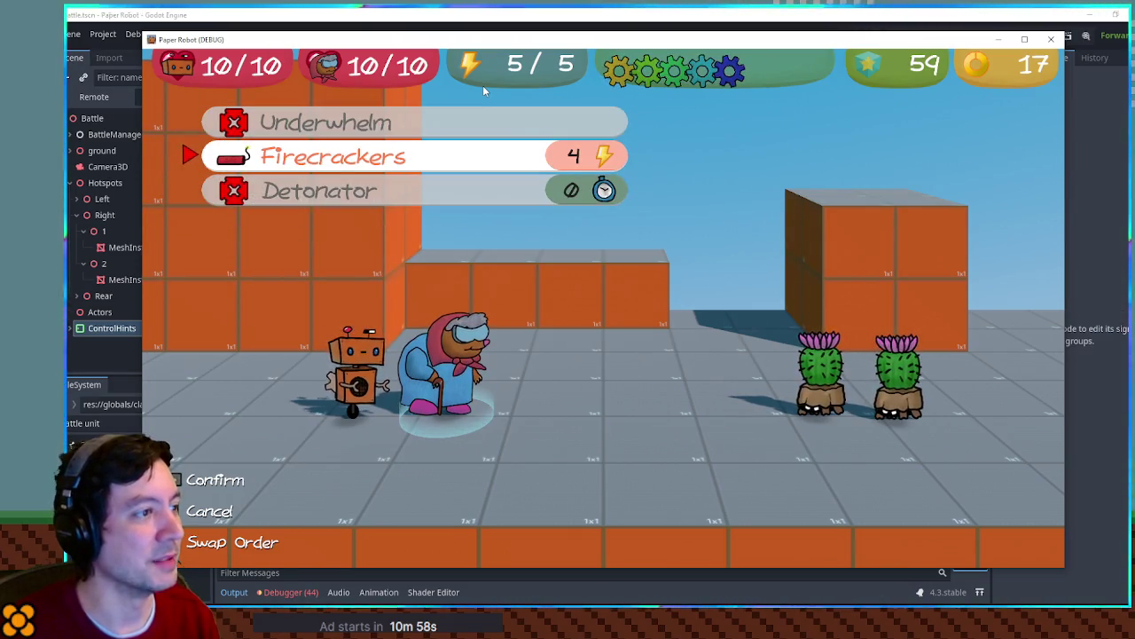
key(Return)
key(Escape)
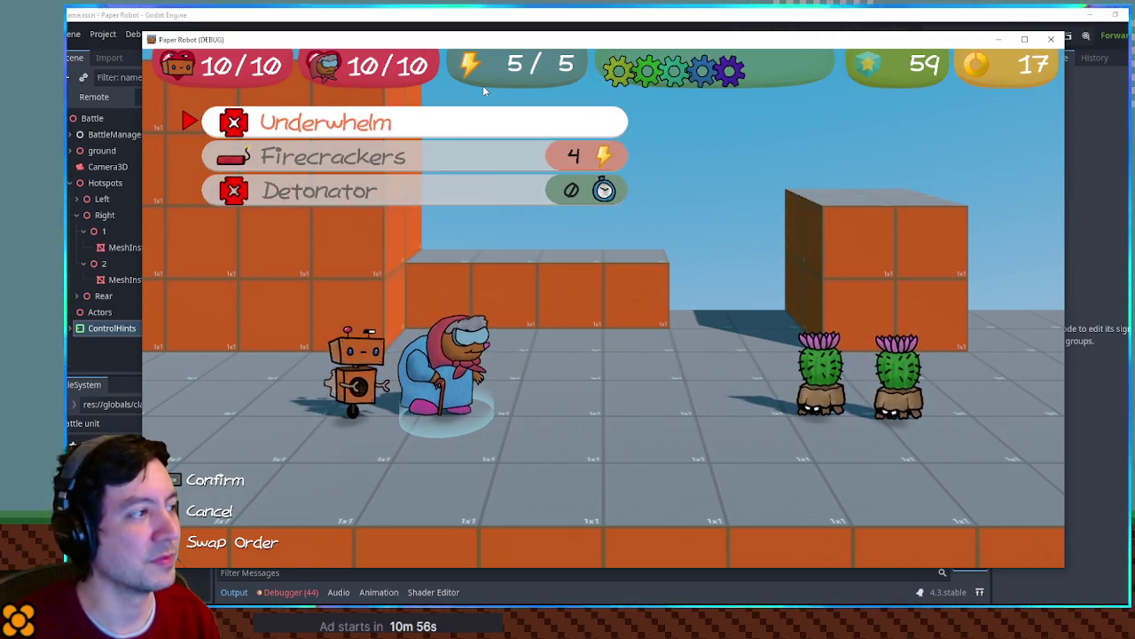
key(Down)
key(Return)
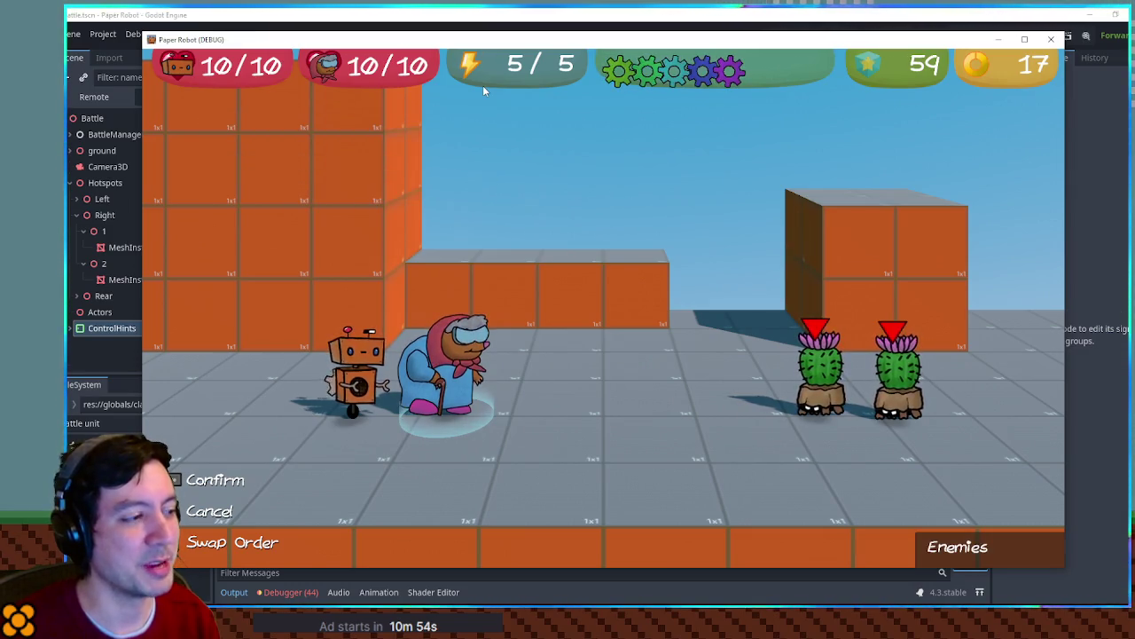
key(Return)
Enter the e, e, space, e timing prompt until the debugger halts on SpawnBomb
key(e)
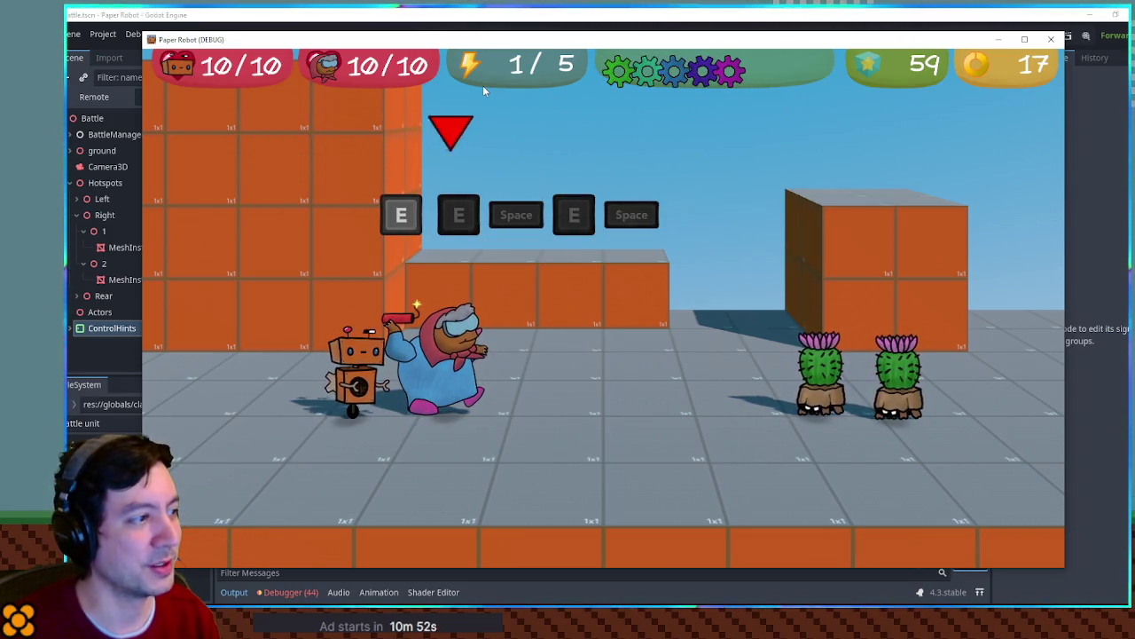
key(e)
key(space)
key(e)
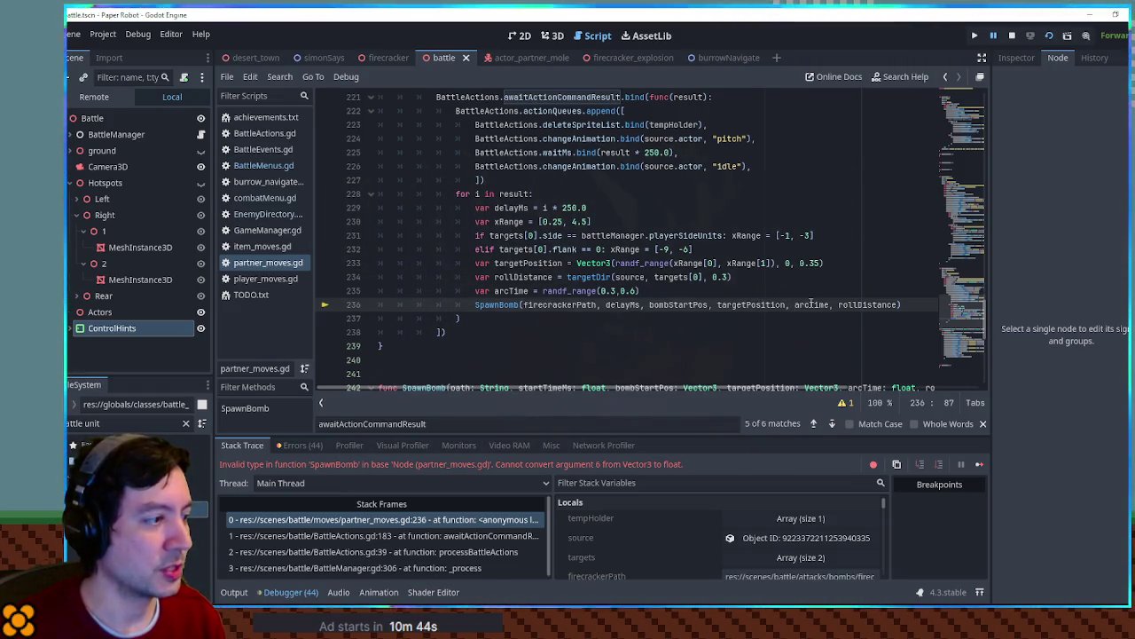
Replace the targetDir call on line 234 with rollDistance = 0.3, save, and stop the game
mouse_move(812, 304)
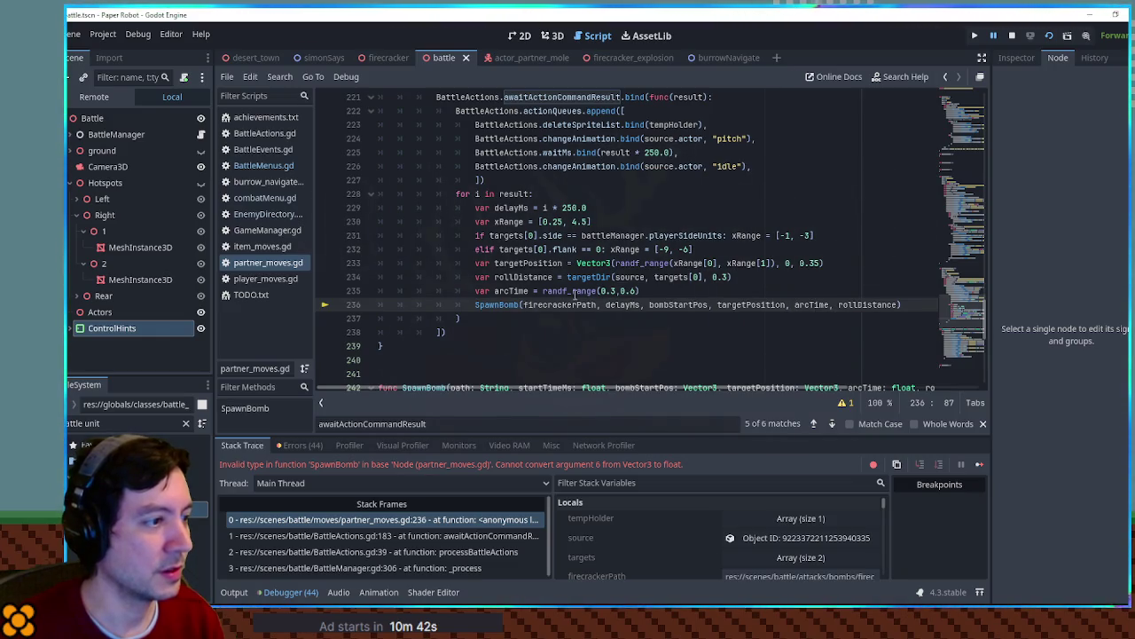
double_click(867, 304)
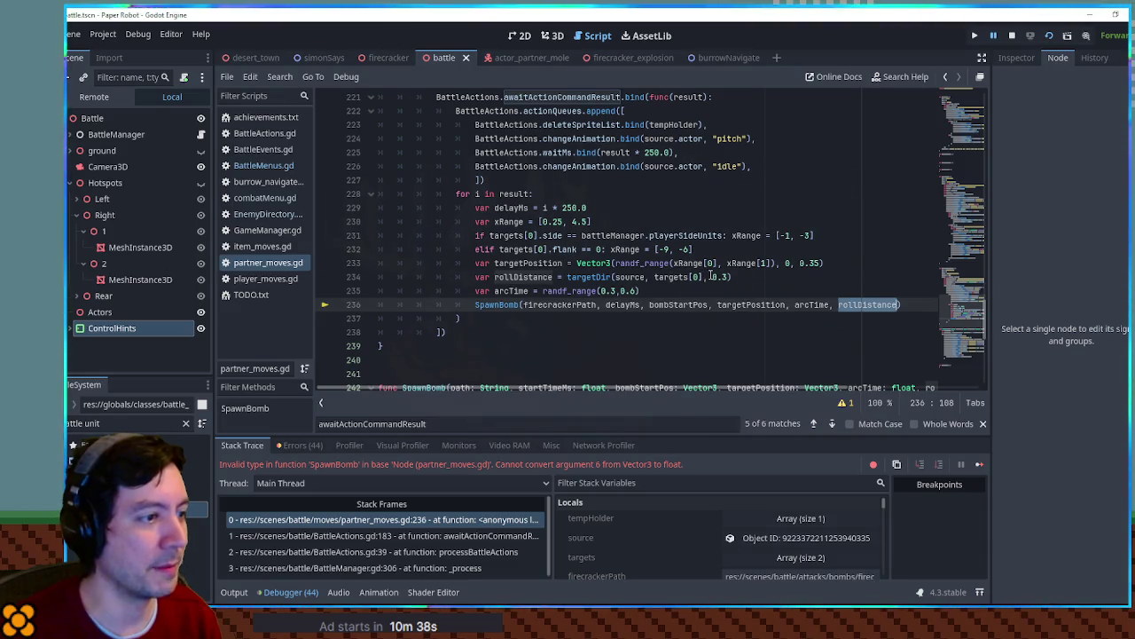
drag(567, 277, 737, 276)
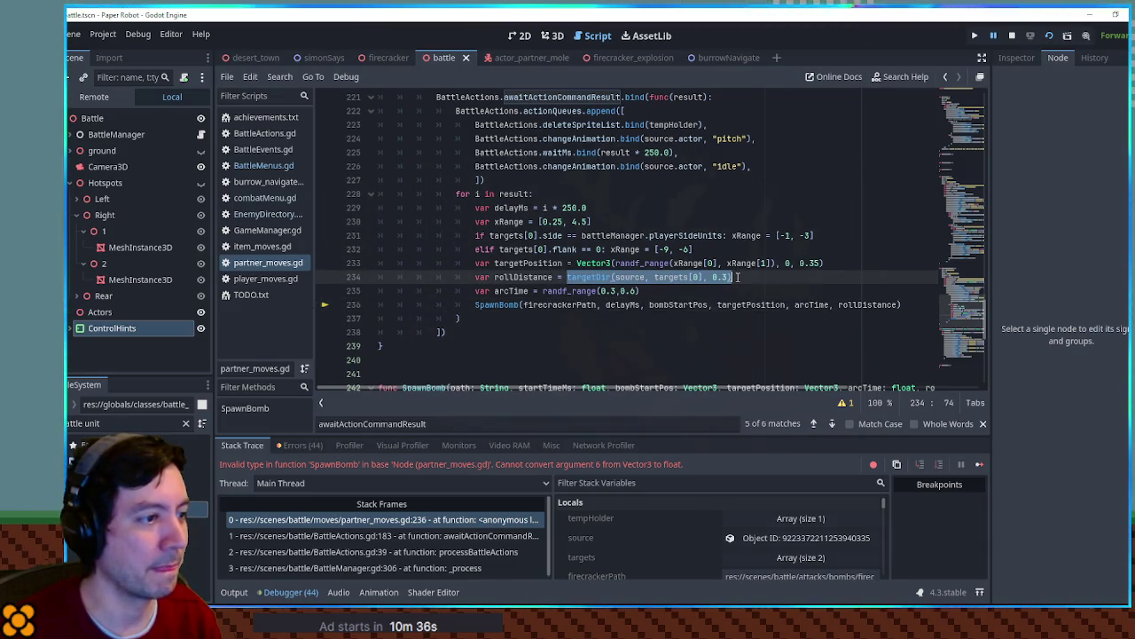
text(0.3)
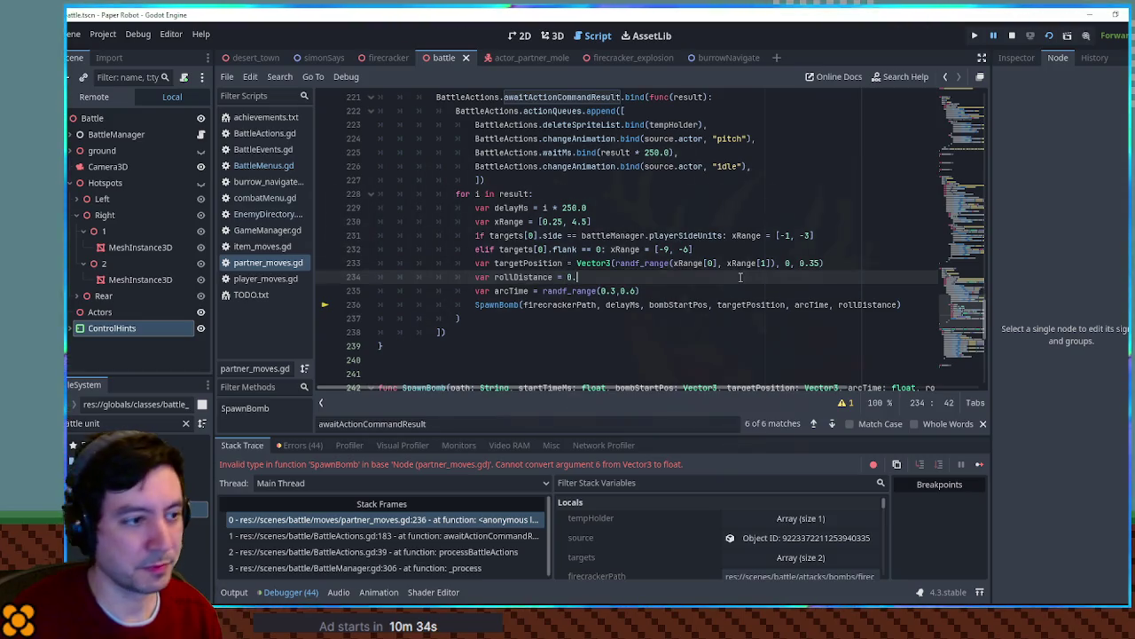
key(ctrl+s)
click(1056, 41)
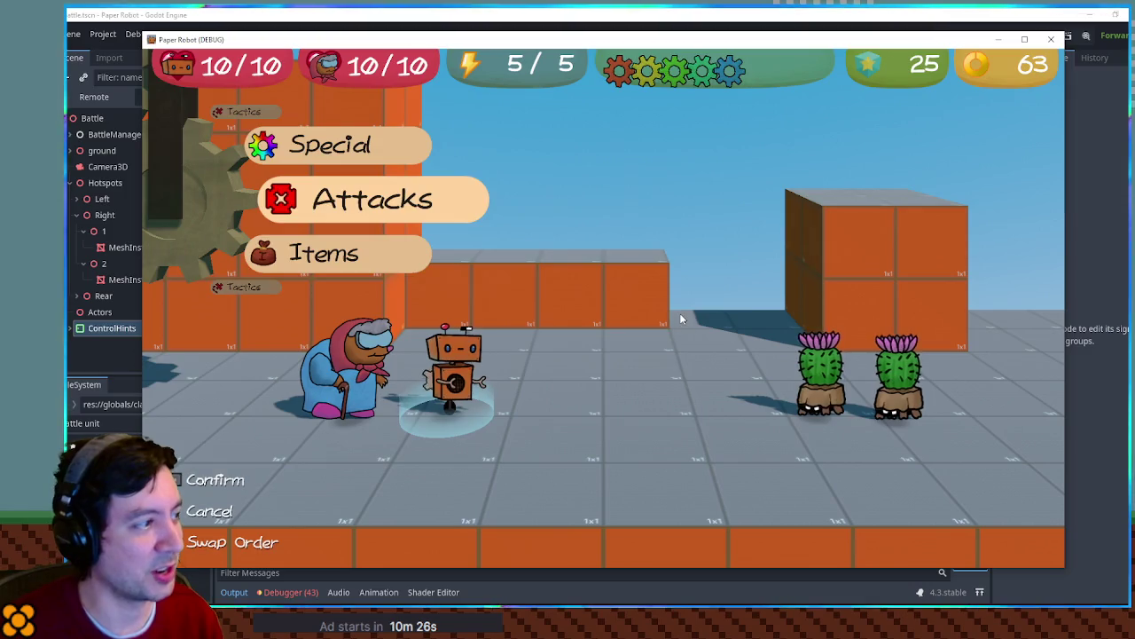
Switch to Grandma and launch Firecrackers at the cacti, hitting the prompted Q/E keys
key(Tab)
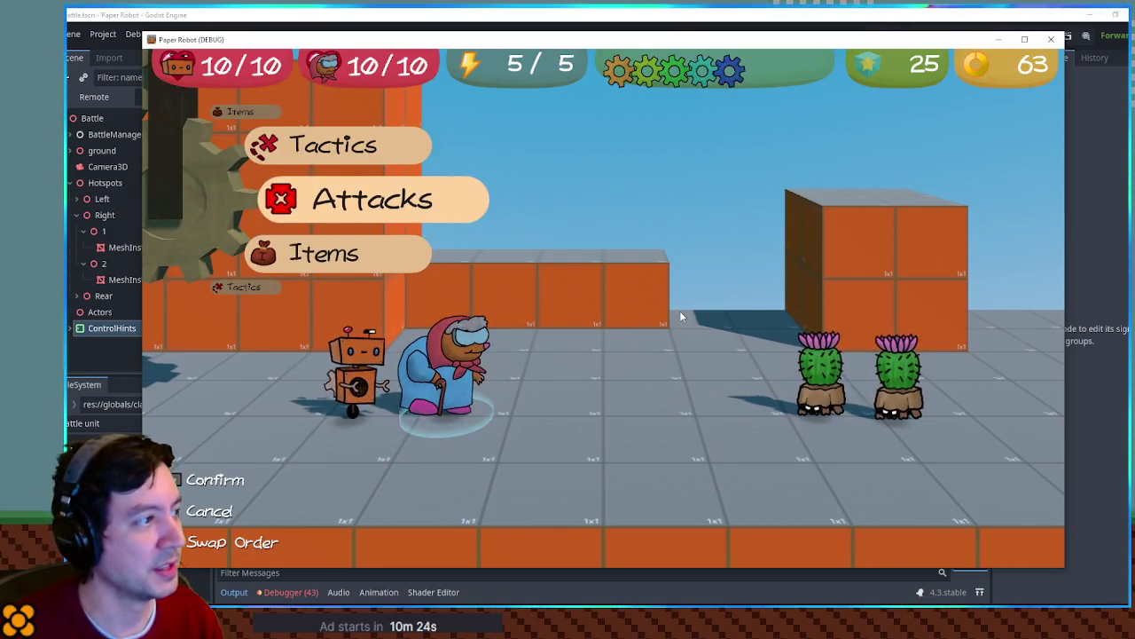
key(space)
key(Down)
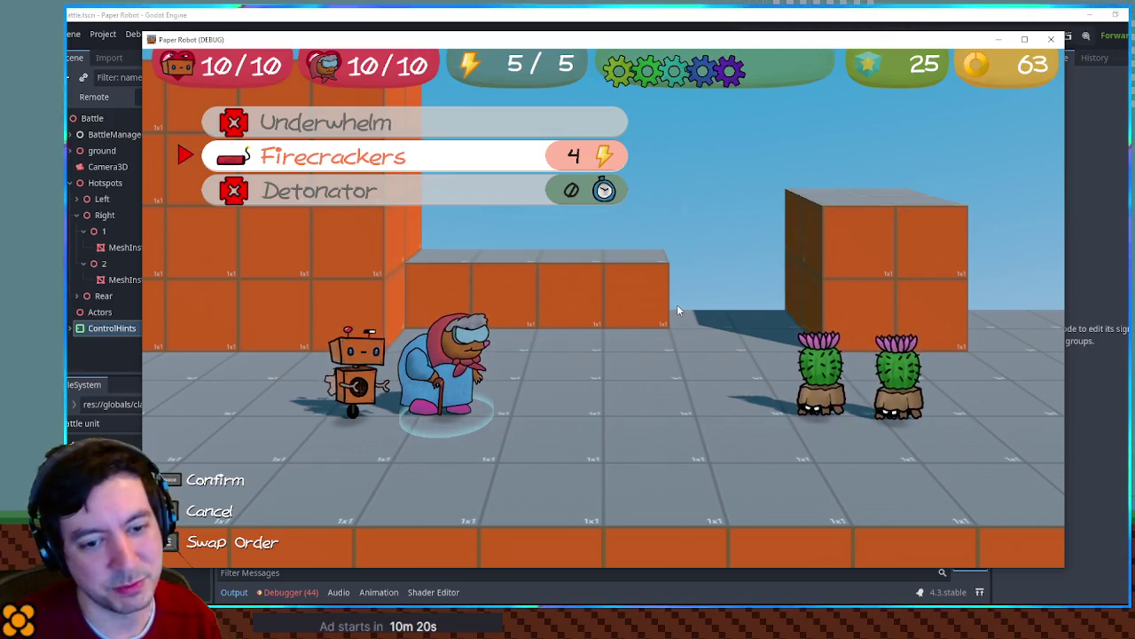
key(space)
key(space)
key(space)
key(q)
key(e)
key(q)
key(e)
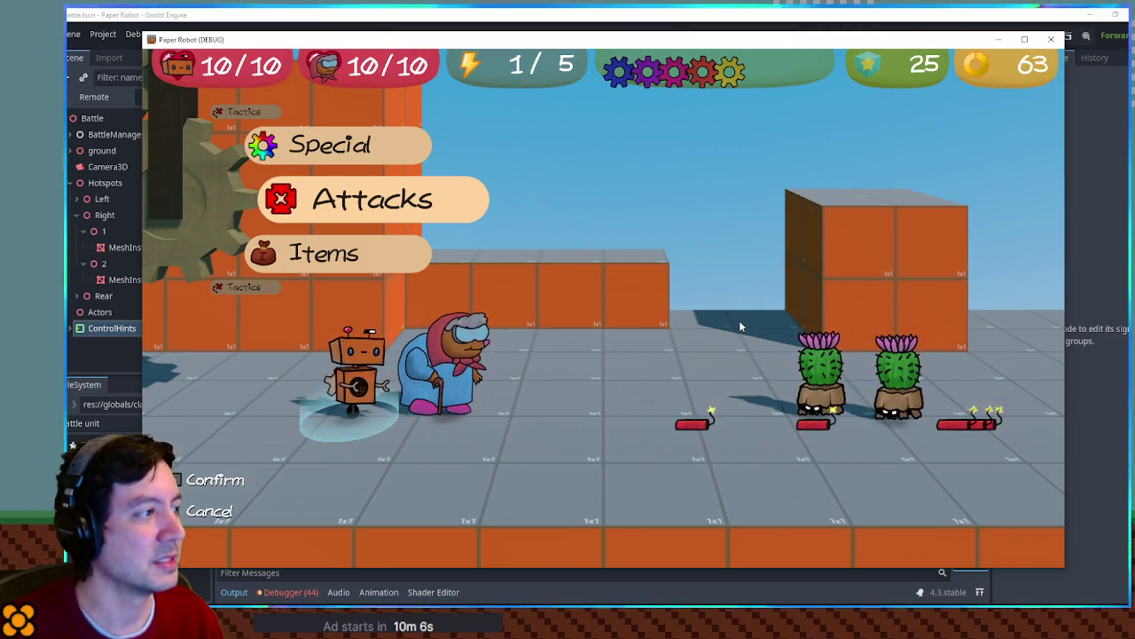
Swap partners via Tactics, then select Grandma's Detonator aimed at both cactus enemies
key(Up)
key(Up)
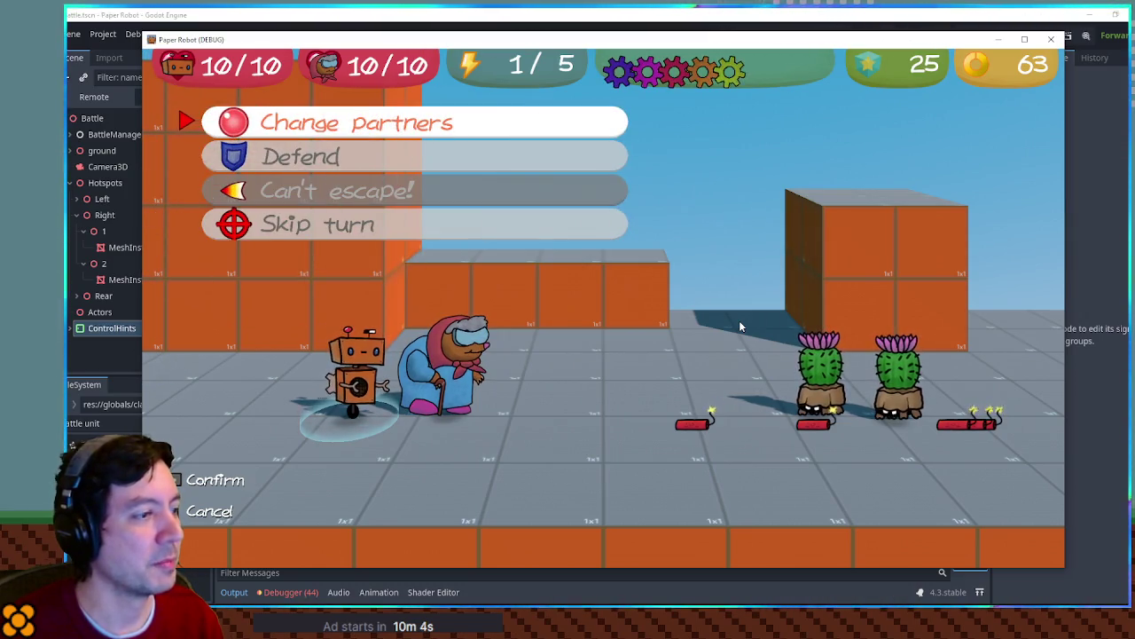
key(Return)
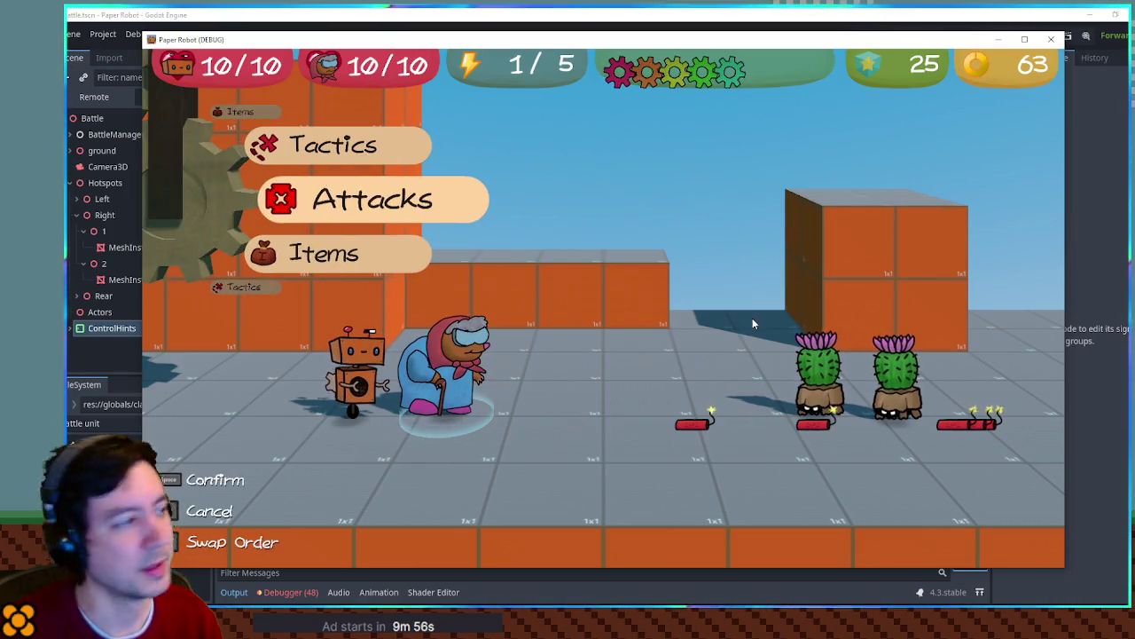
key(Return)
key(Down)
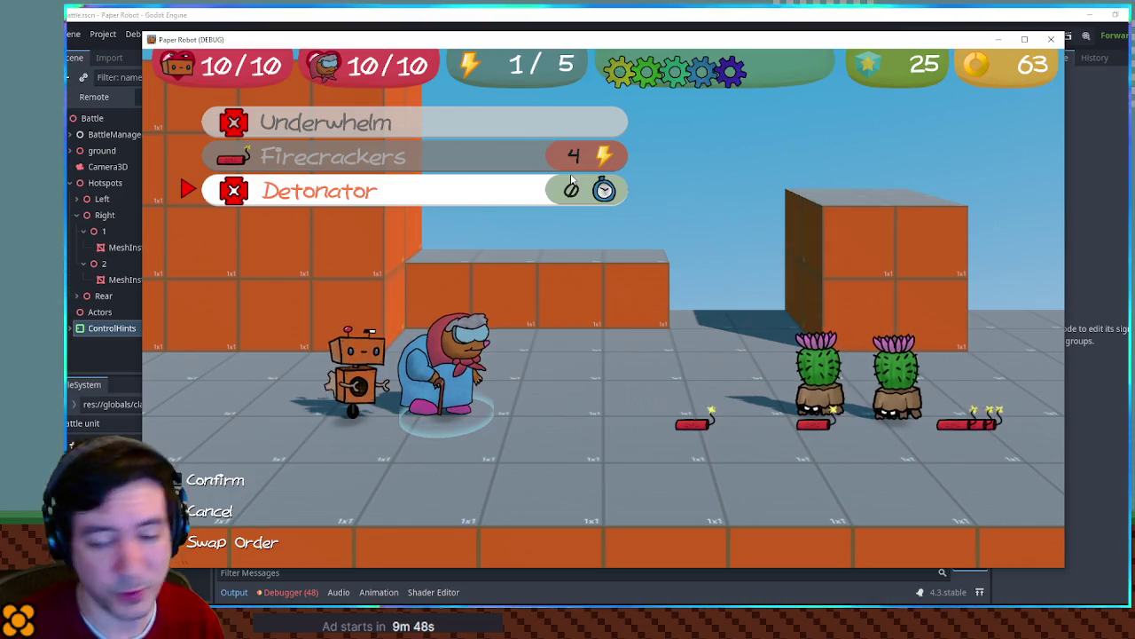
key(Down)
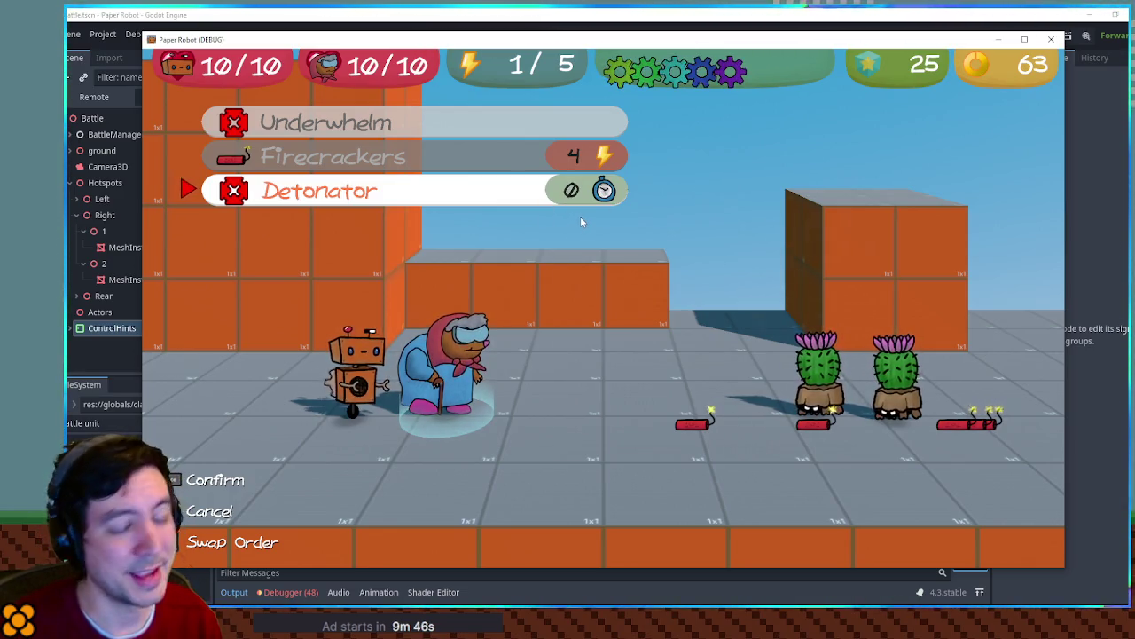
key(Down)
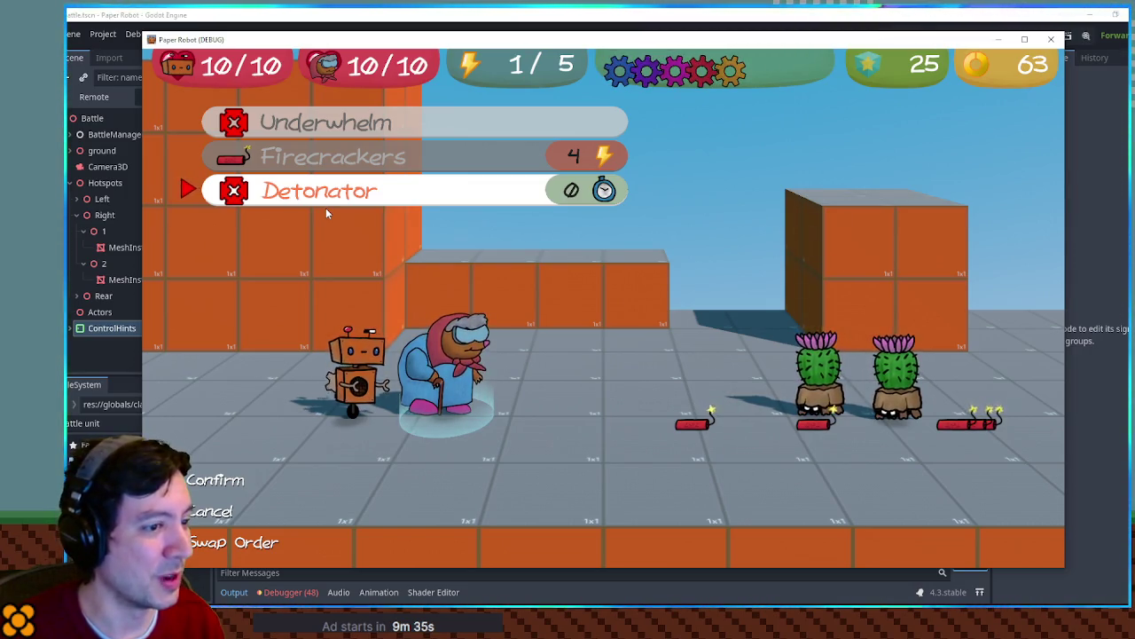
key(Return)
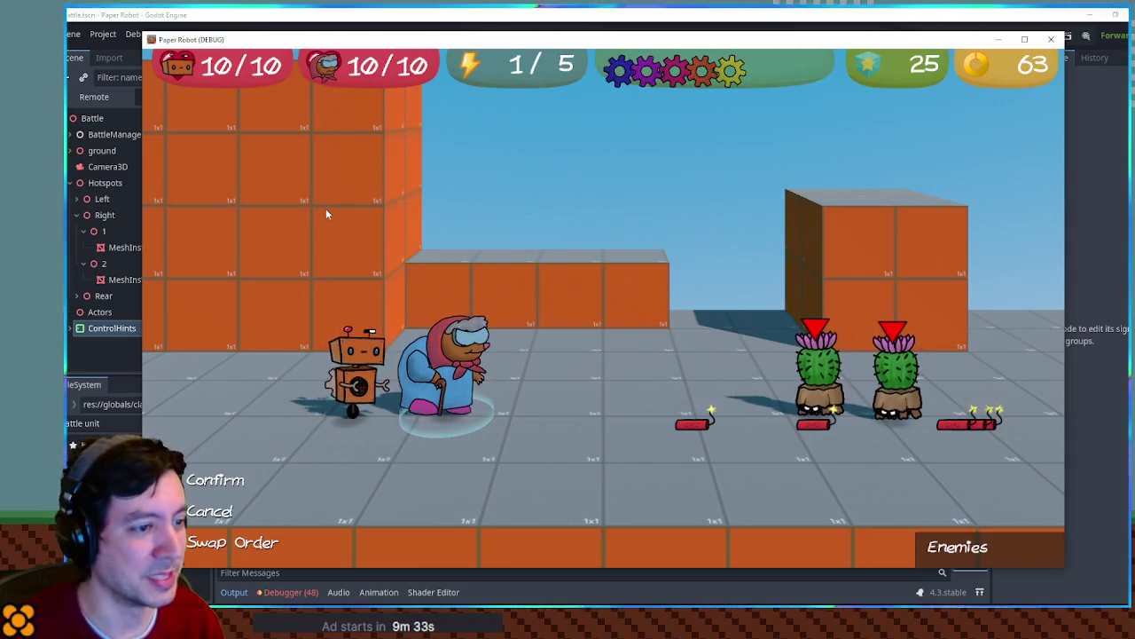
Detonate the firecrackers on both cacti, then swap partners and end the robot's turn
key(Return)
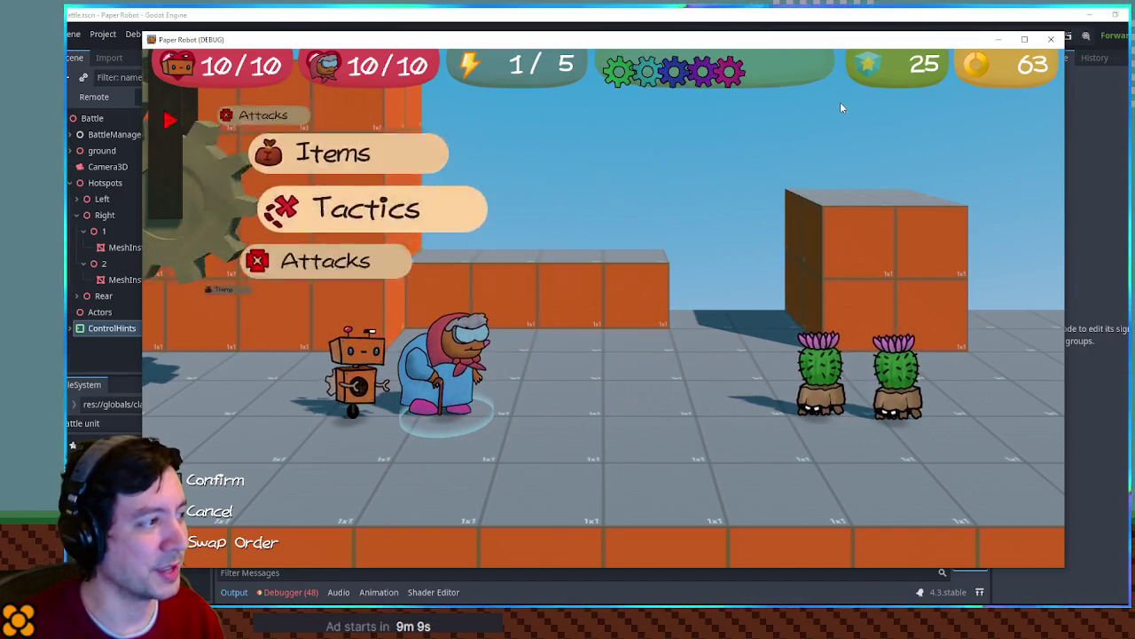
key(Return)
key(Return)
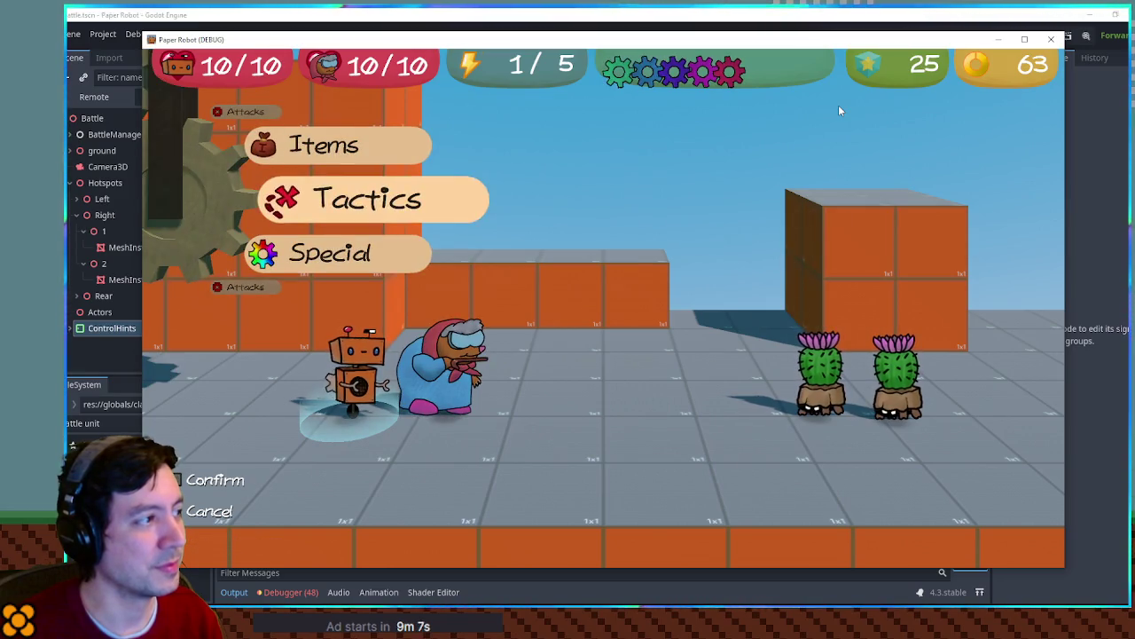
key(Return)
key(Return)
key(Return)
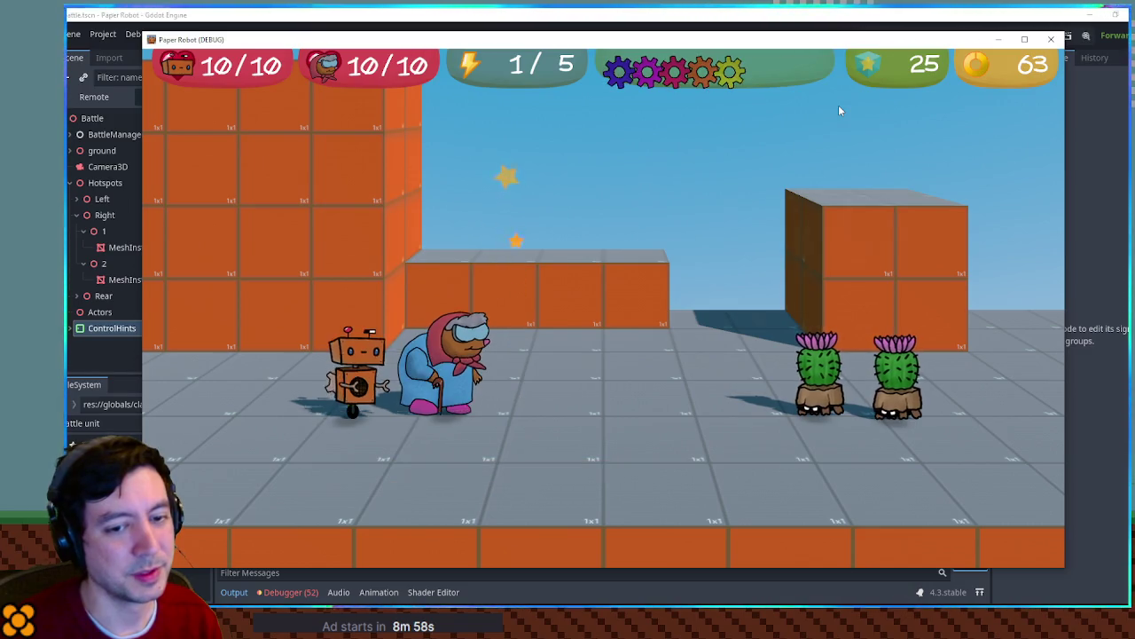
key(Up)
key(Up)
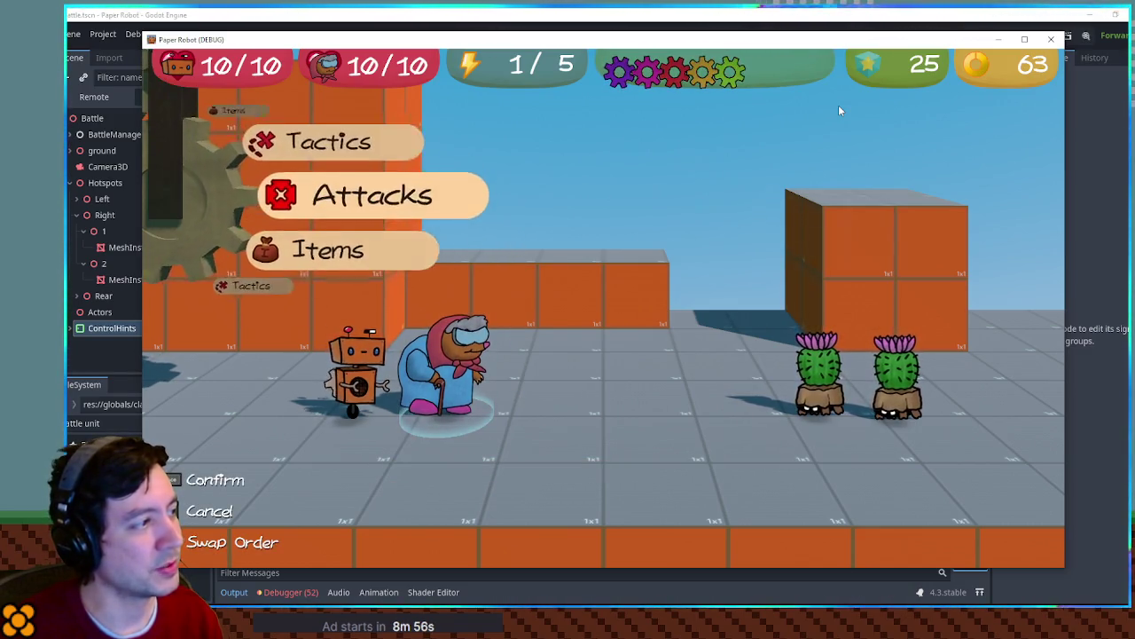
Use Grandma's Underwhelm on the right cactus and dodge through the W/S lane minigame
key(Return)
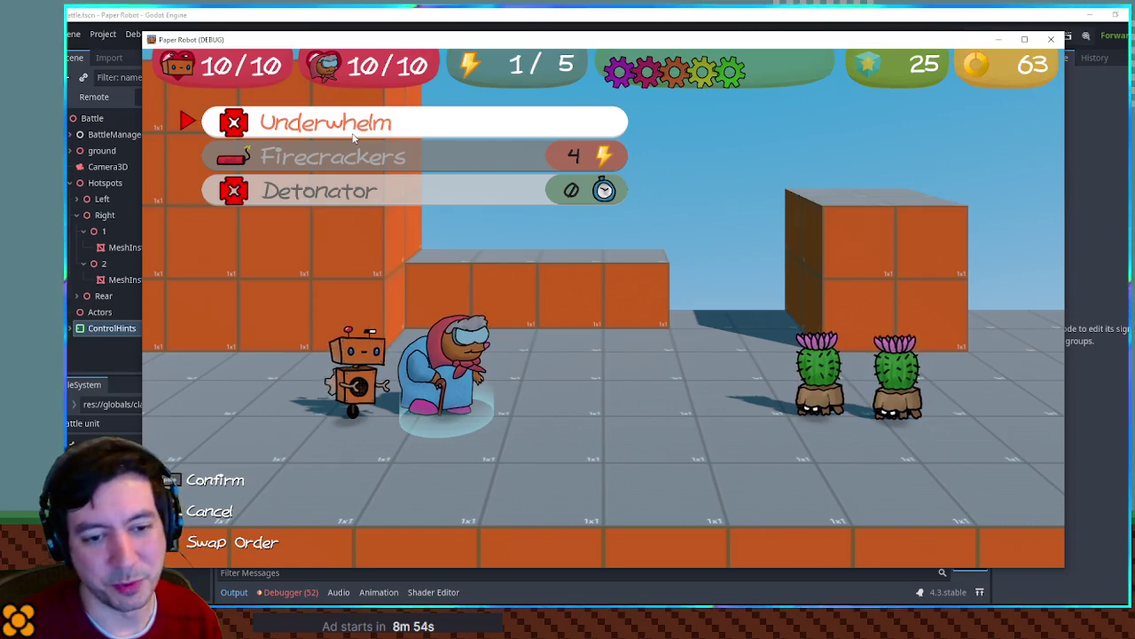
key(Return)
key(Right)
key(Return)
key(s)
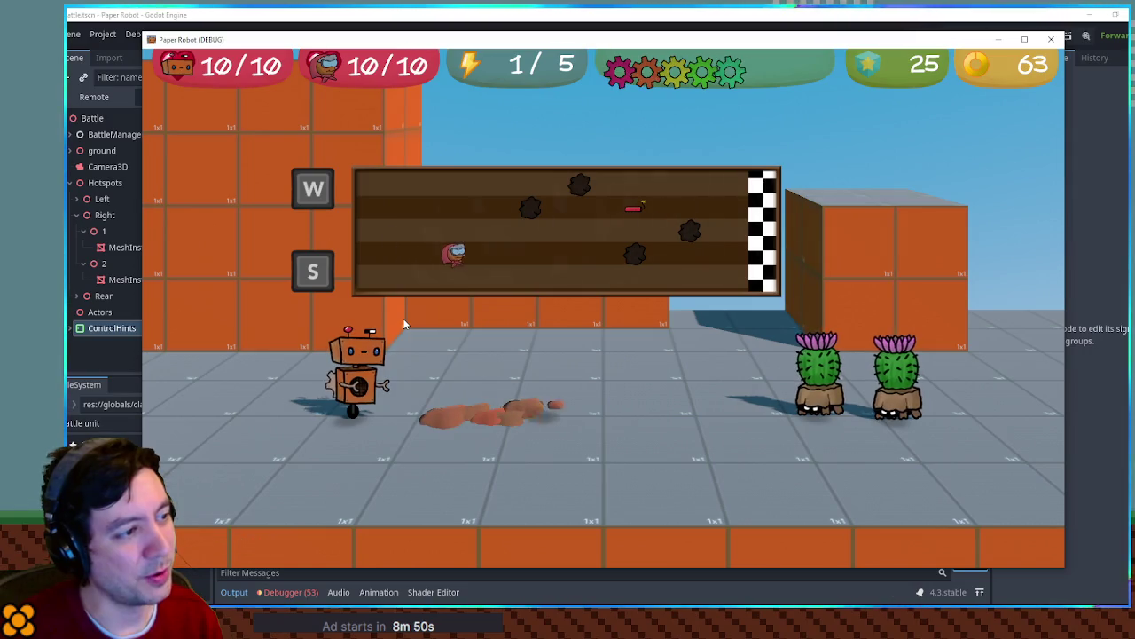
key(w)
key(w)
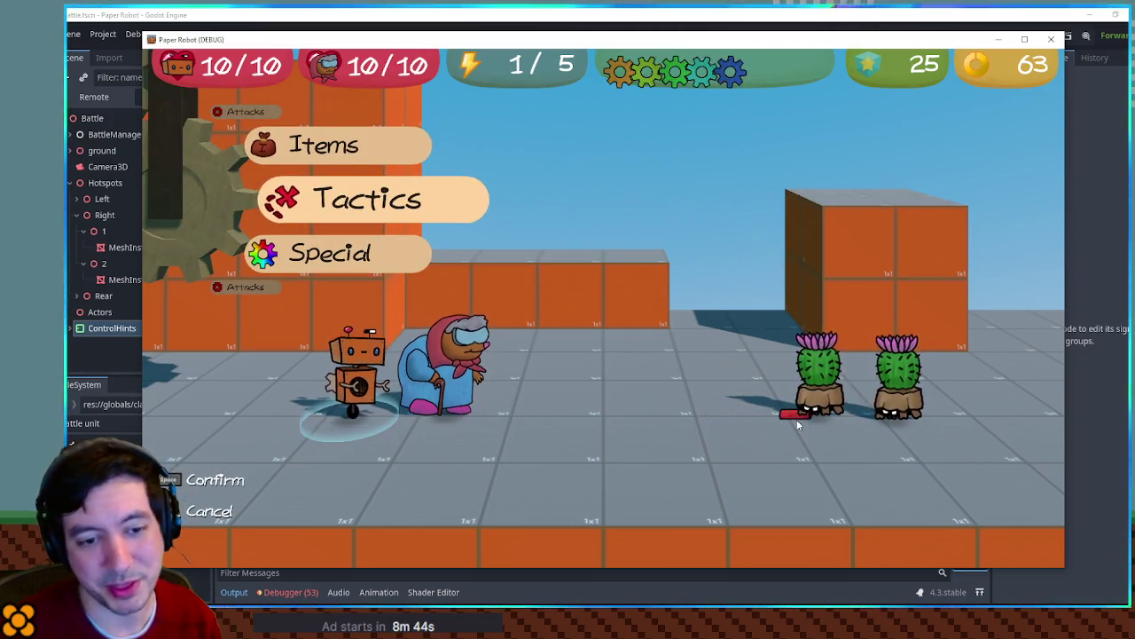
On the next turn, choose Grandma's Detonator aimed at both cacti
key(space)
key(space)
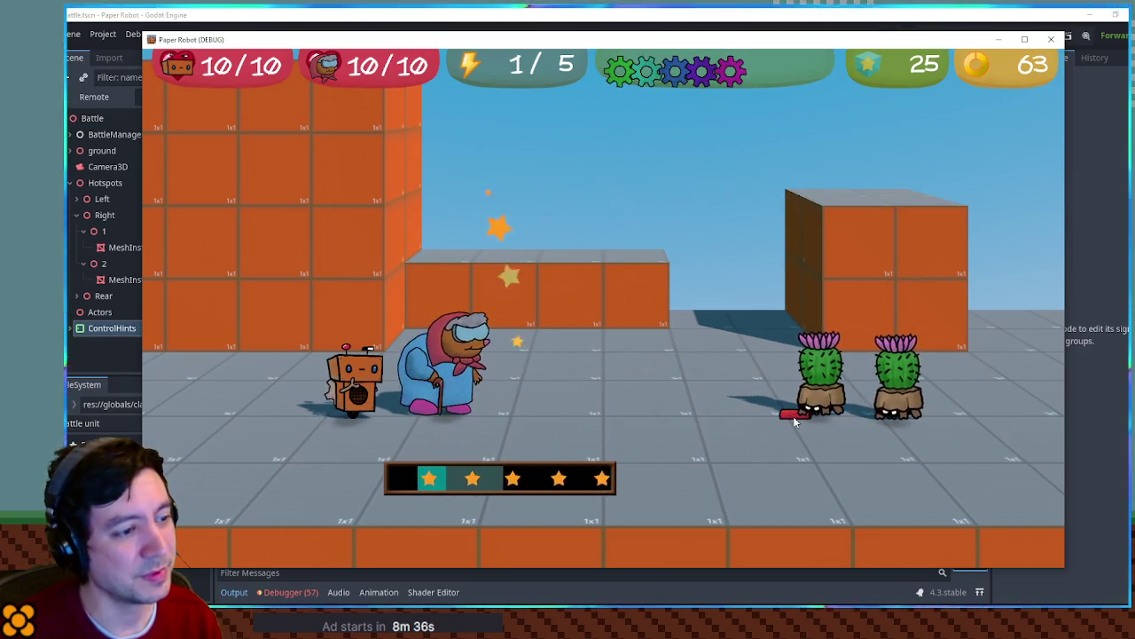
key(Return)
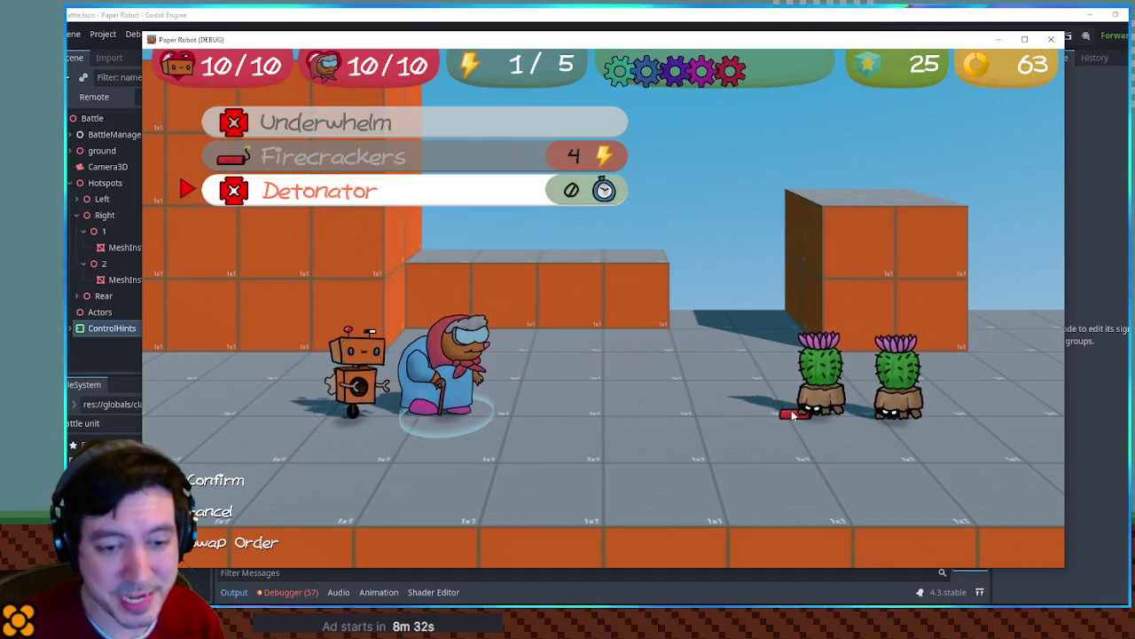
key(Return)
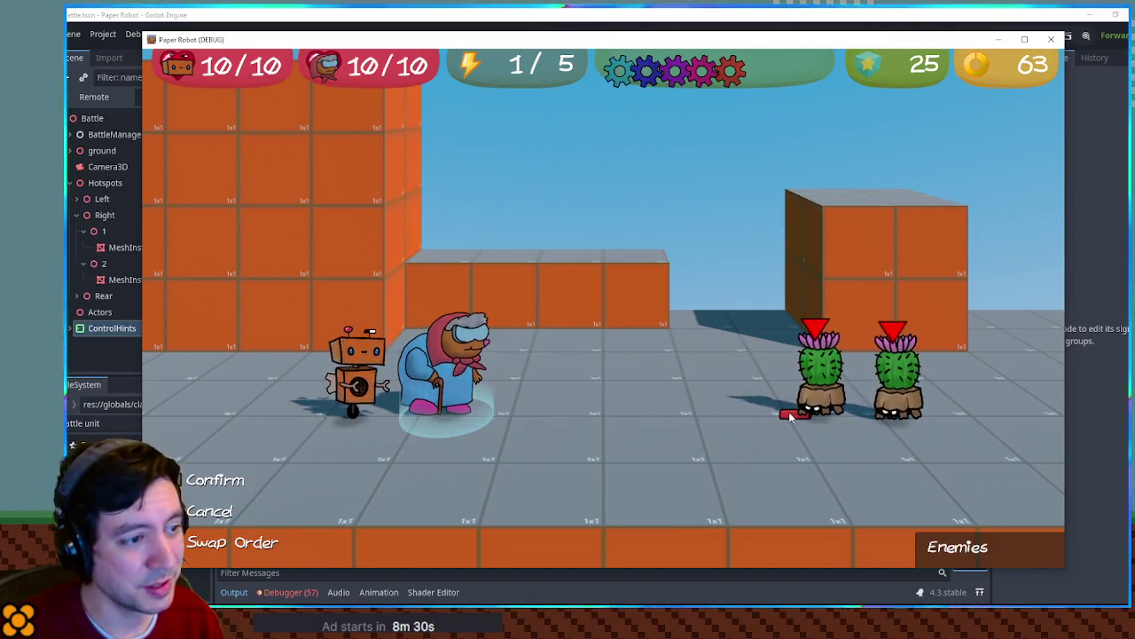
Detonate the firecracker for 1 damage, then browse Grandma's attacks between Detonator and Firecrackers
key(Return)
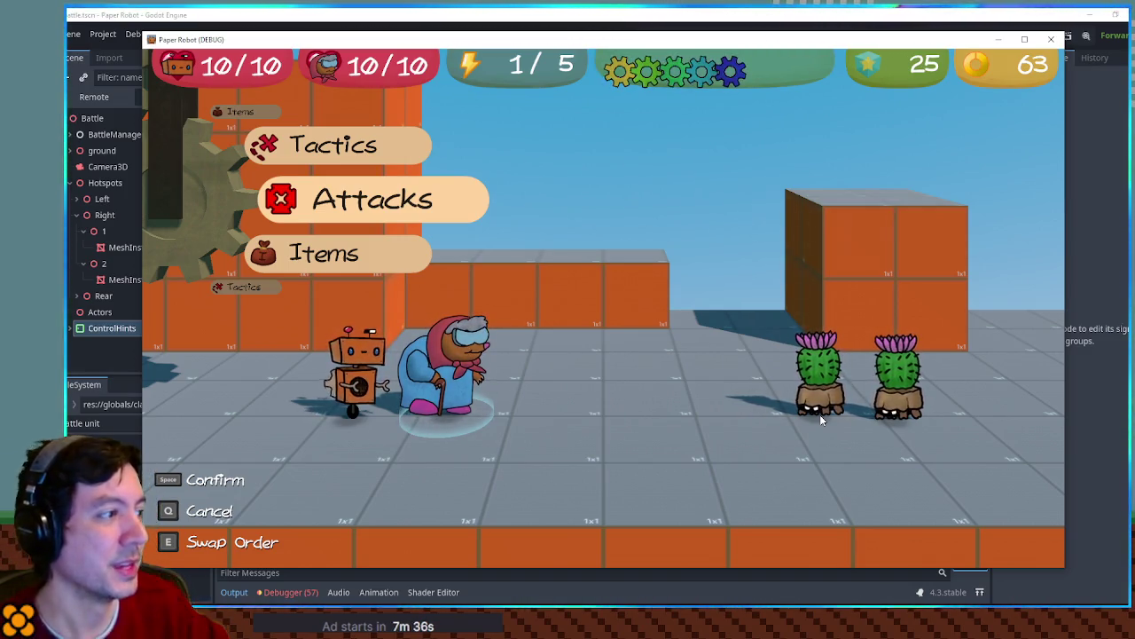
key(Return)
key(Down)
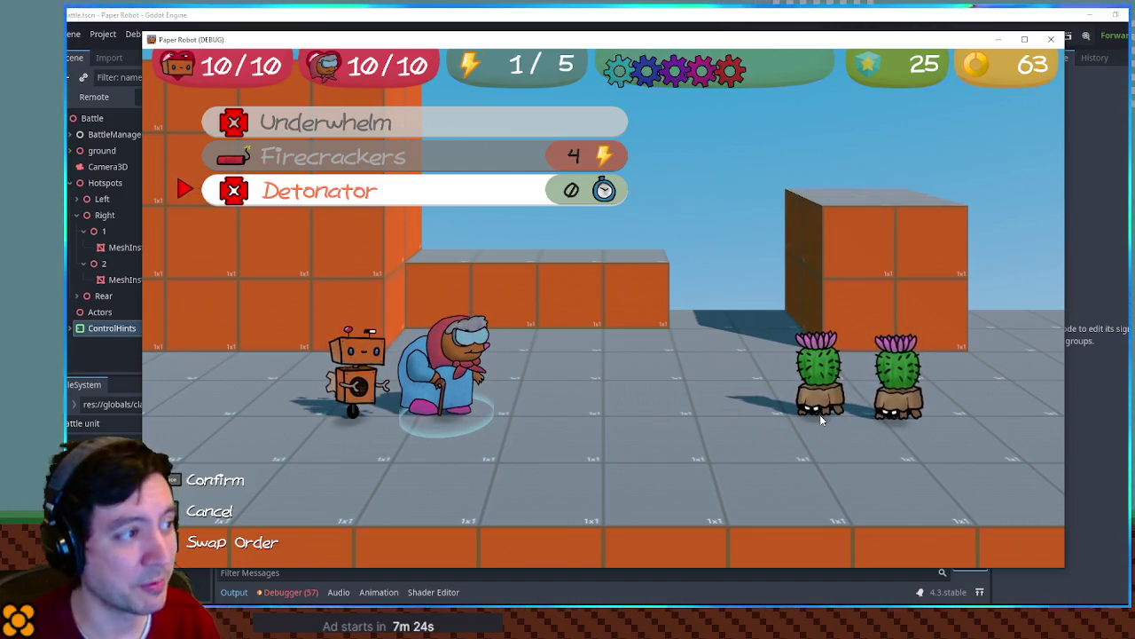
key(Up)
key(Up)
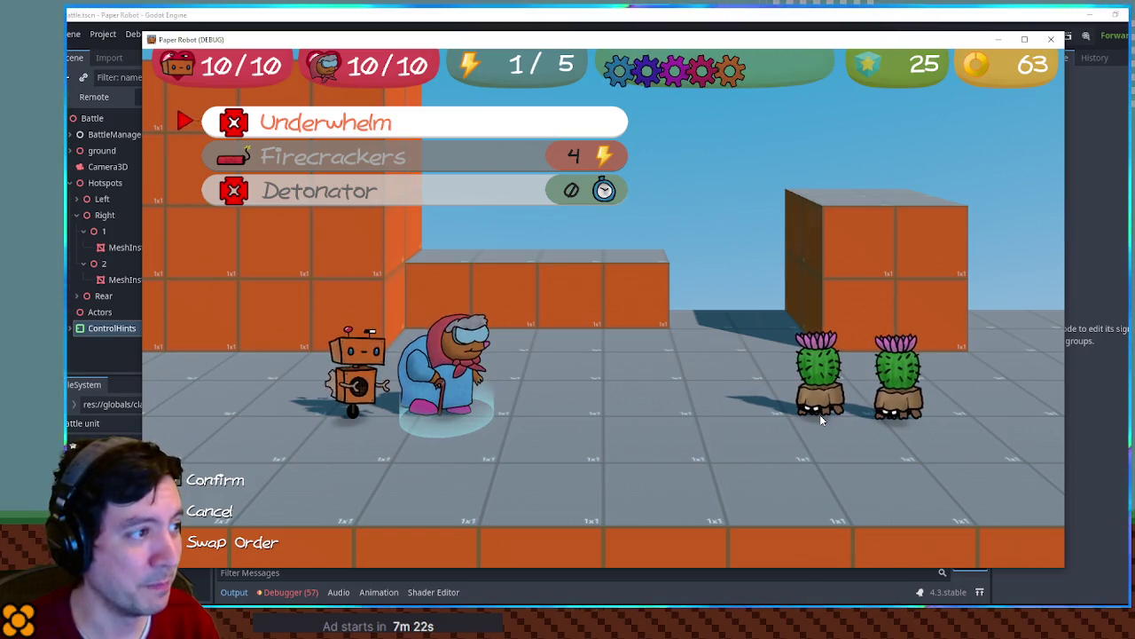
key(Down)
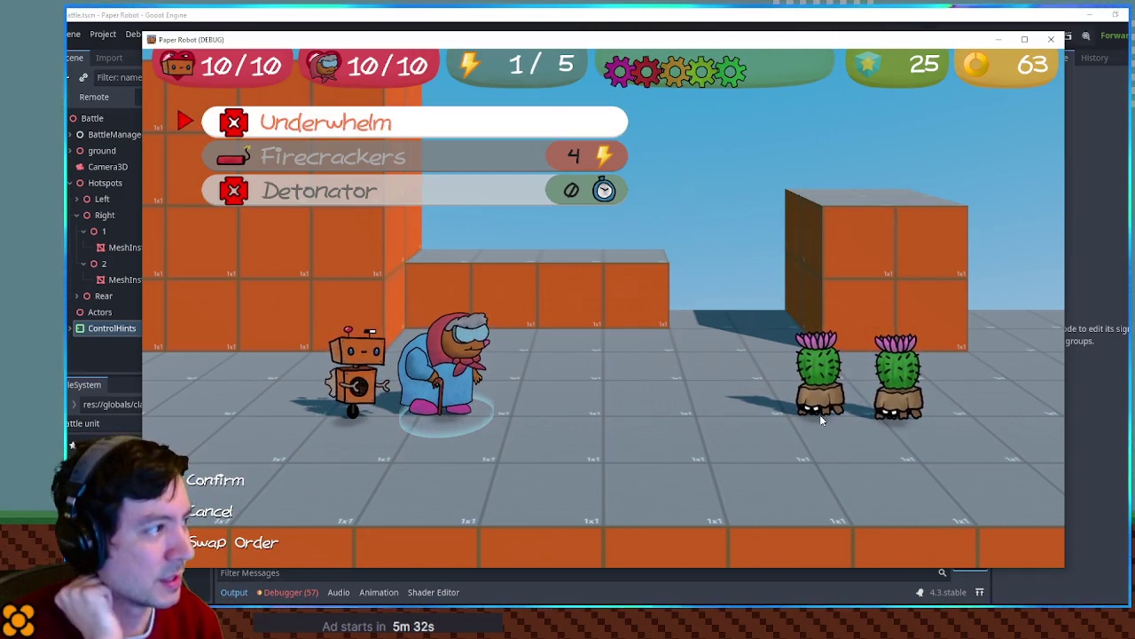
Fire Firecrackers at the left cactus, then bring the editor back in front of the game
key(Return)
key(Right)
key(Left)
key(Return)
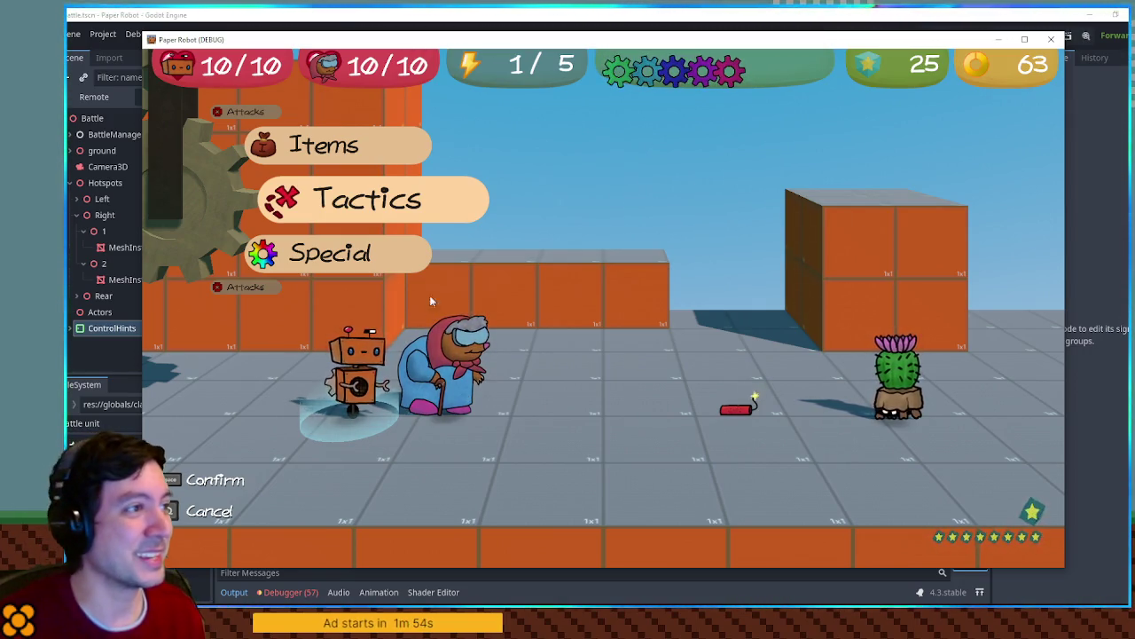
click(559, 13)
Review TODO.txt, switch to the 3D scene view, and relaunch the game with F5
click(251, 295)
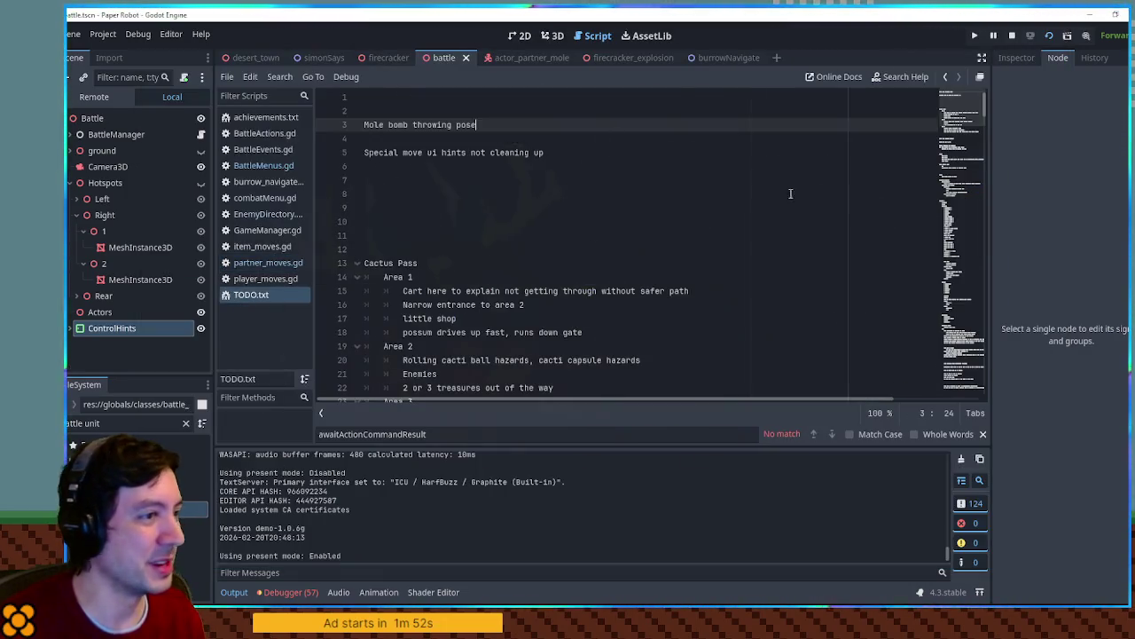
mouse_move(961, 120)
mouse_down()
mouse_move(963, 393)
mouse_move(962, 99)
mouse_up()
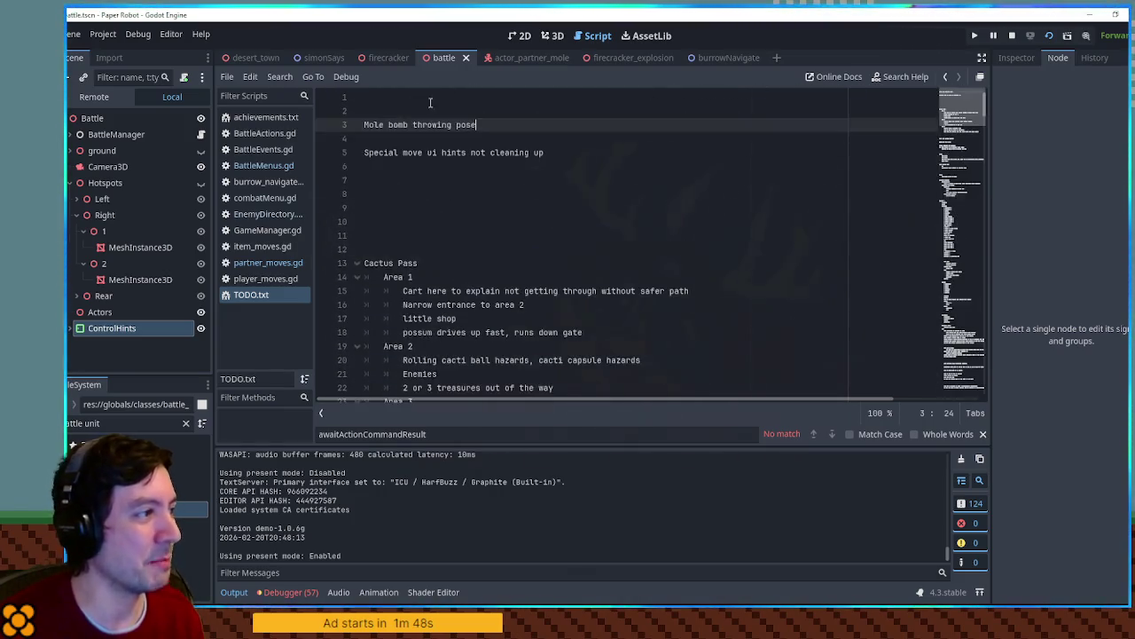
click(555, 35)
key(F5)
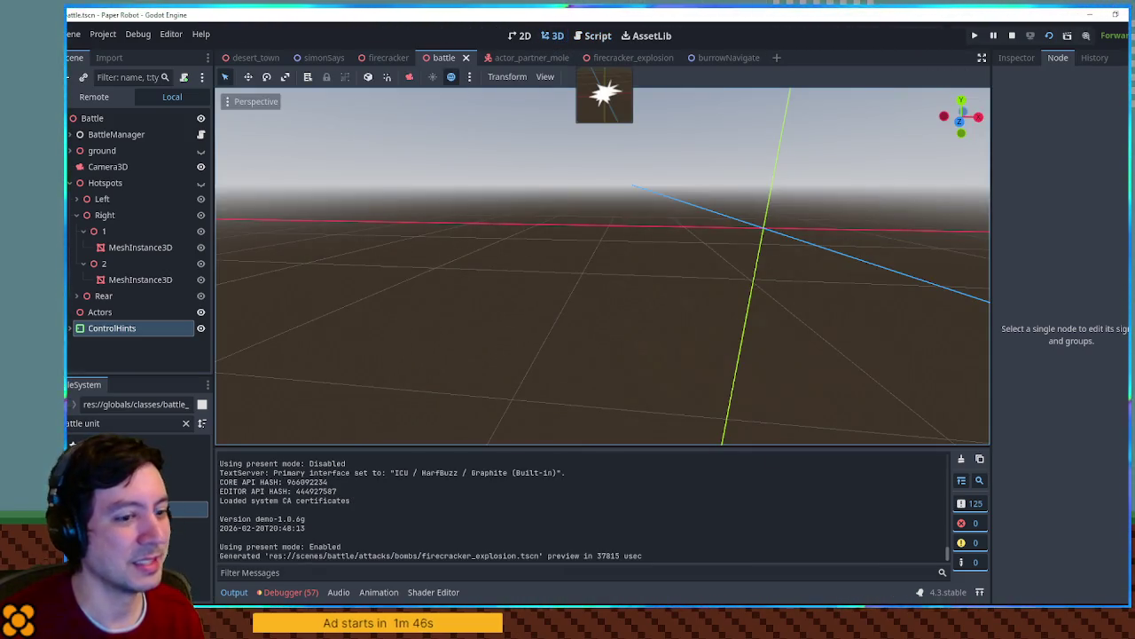
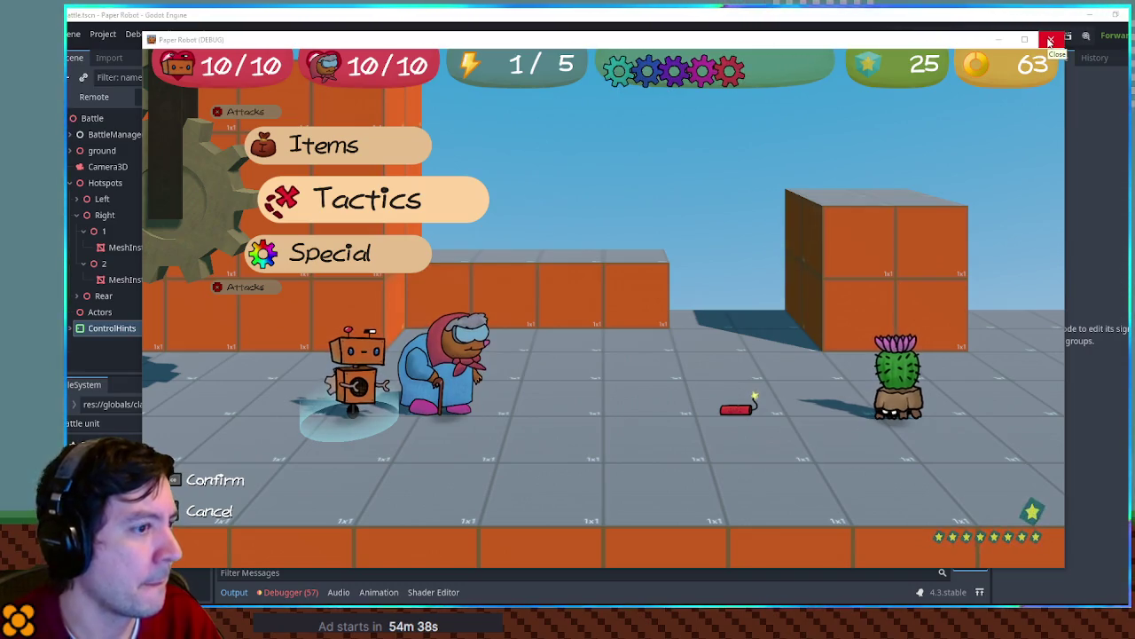
Stop the running game and change the Firecrackers cost in partner_moves.gd from 4 to 3
click(1049, 40)
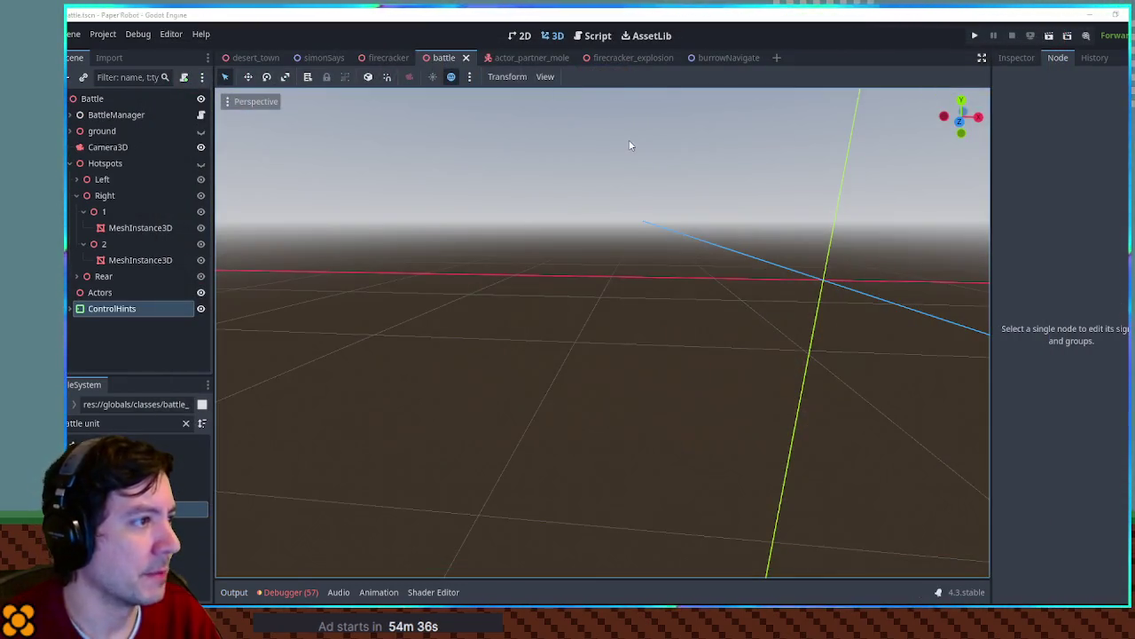
click(595, 39)
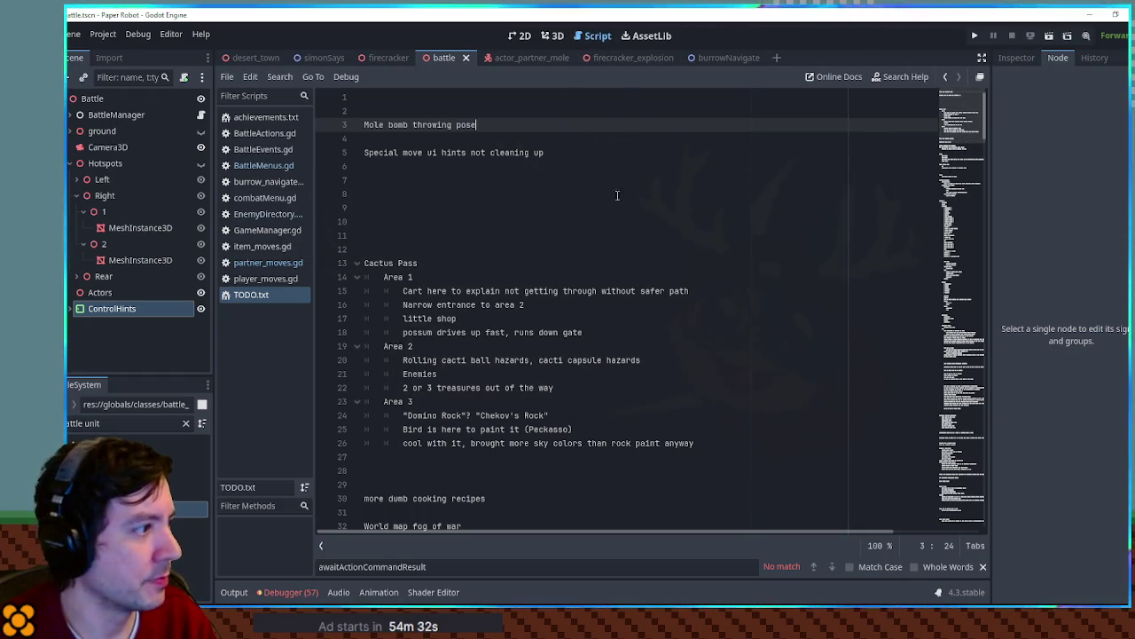
click(267, 263)
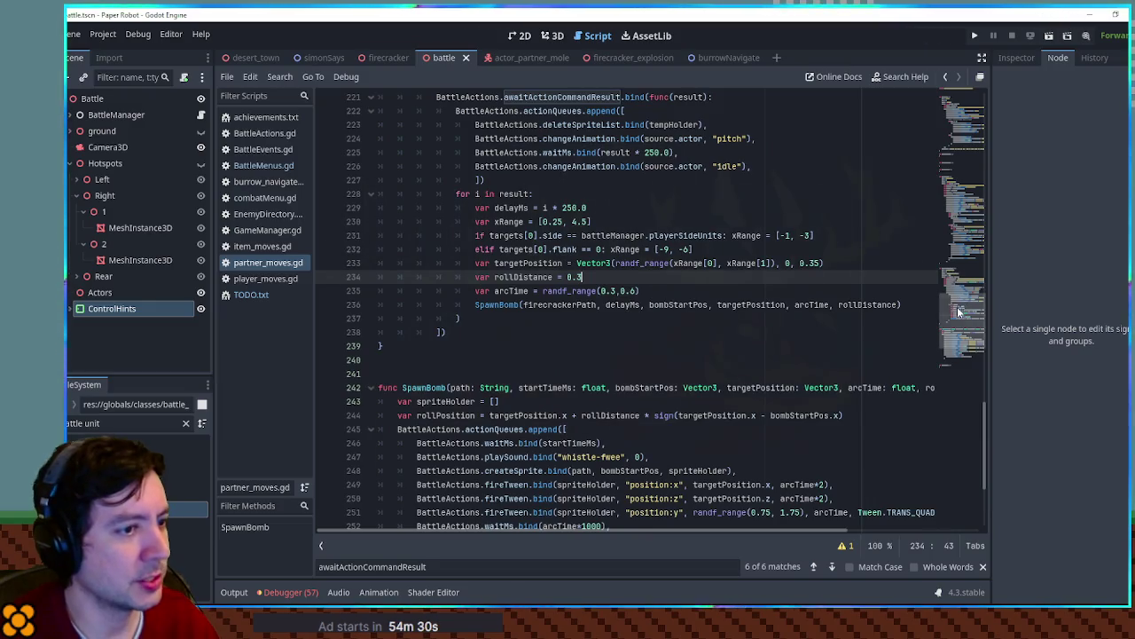
scroll(419, 198, up, 7)
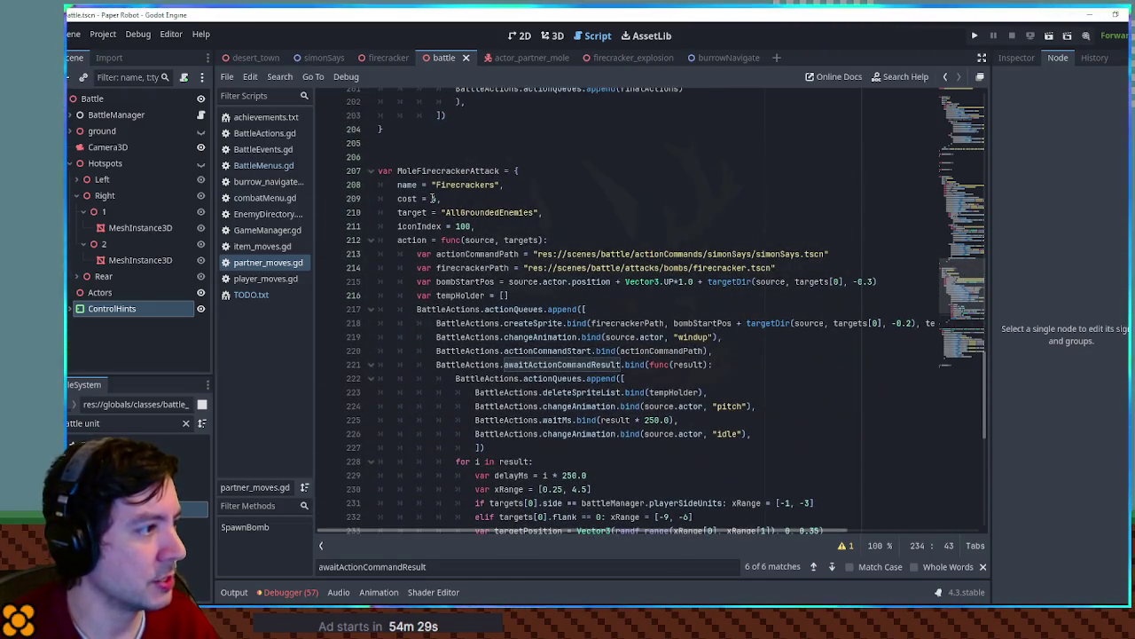
click(436, 198)
key(BackSpace)
text(3)
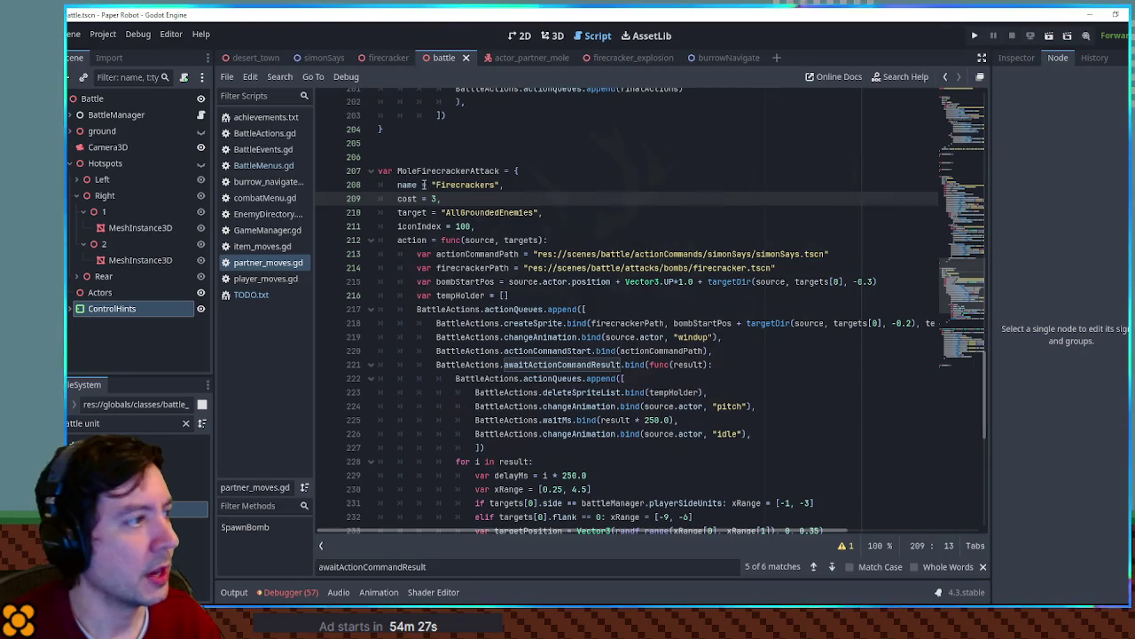
Fold the MoleFirecrackerAttack and SpawnBomb blocks, unfold MoleDetonate, and filter files for '2 mo'
click(371, 170)
click(372, 226)
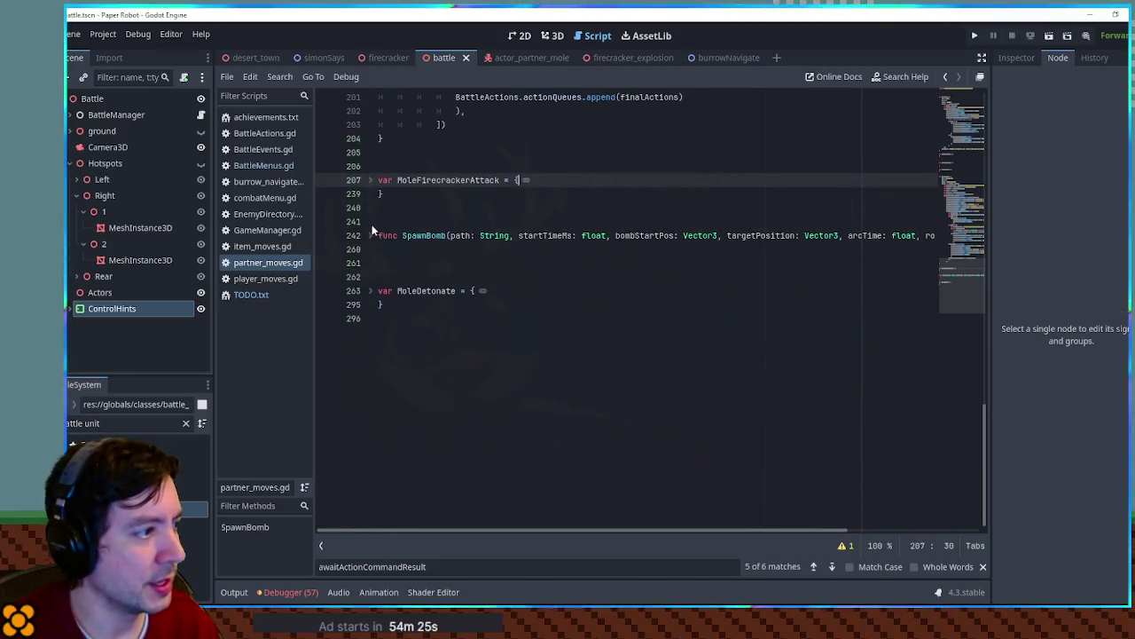
click(370, 291)
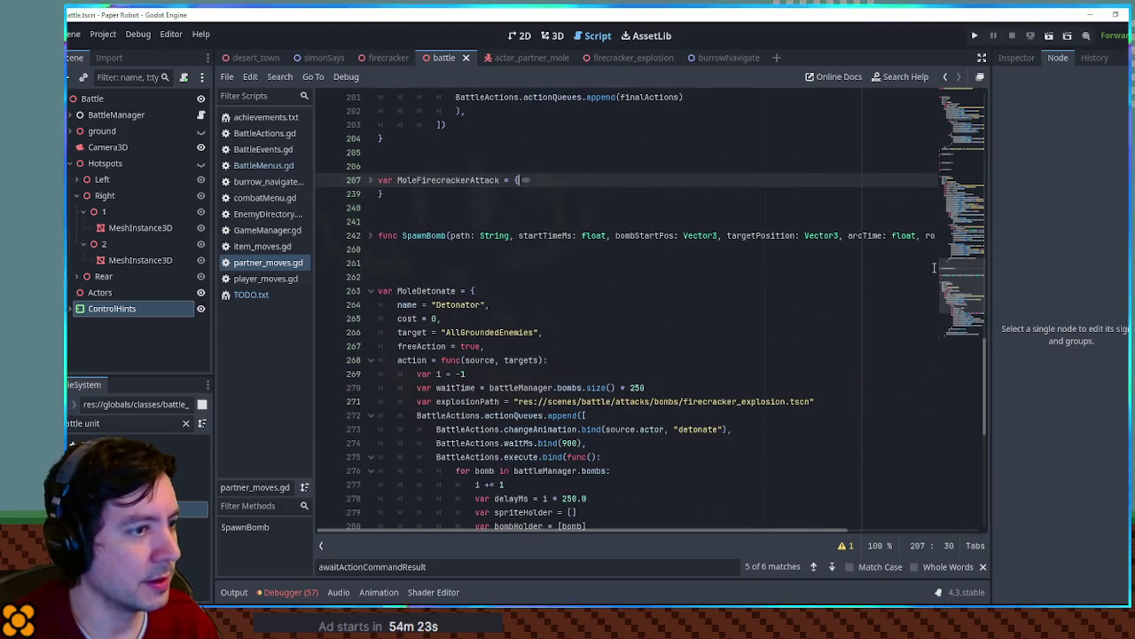
click(124, 423)
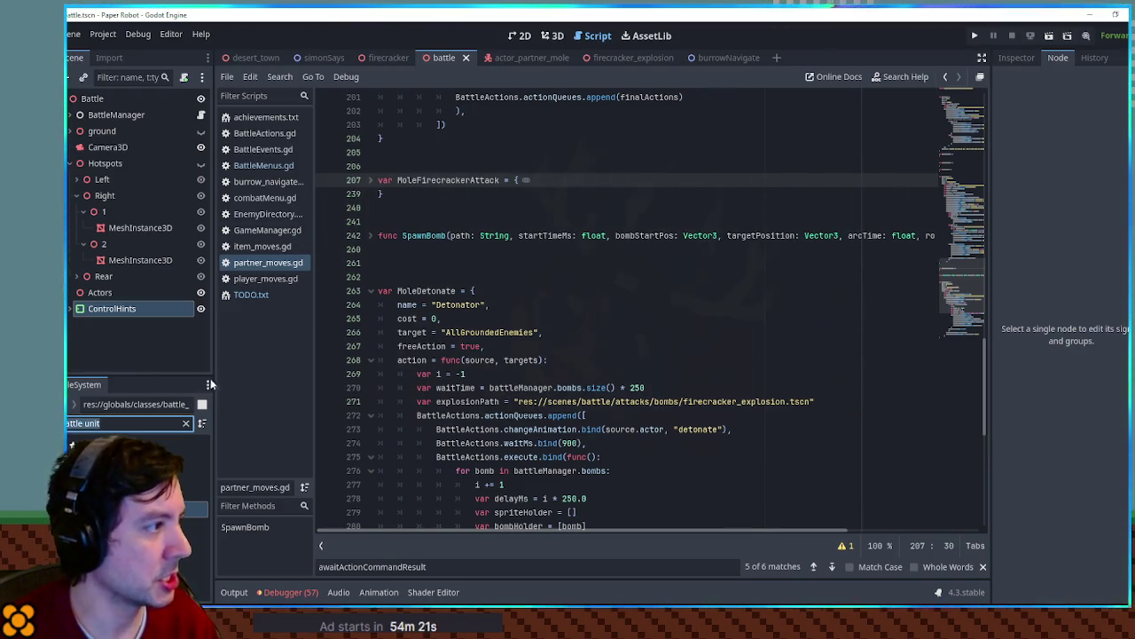
text(2)
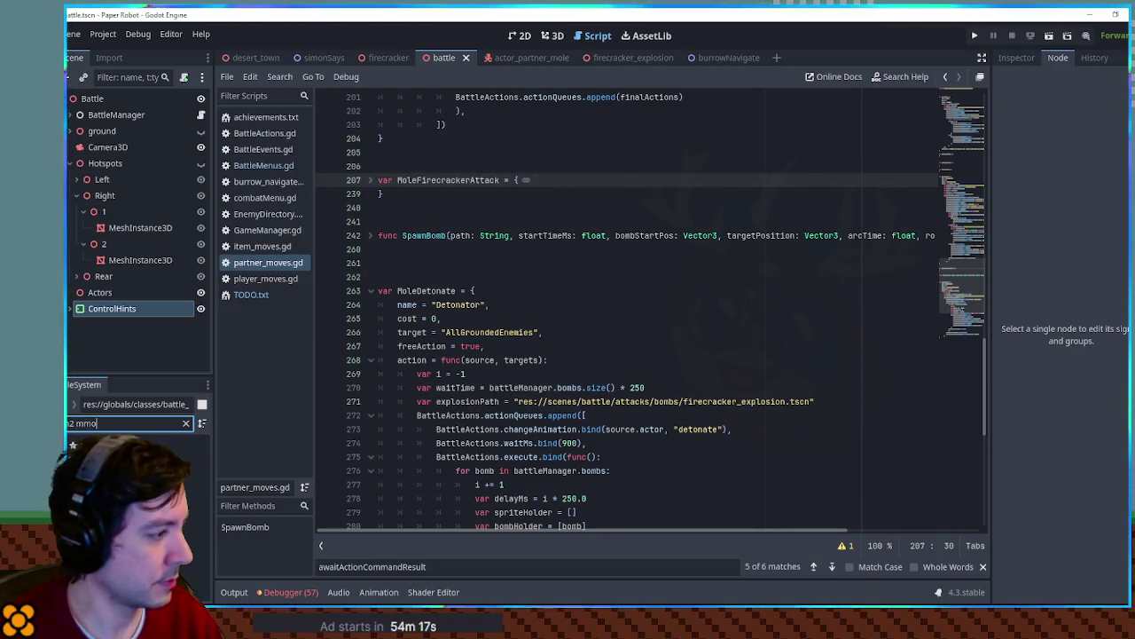
text( m)
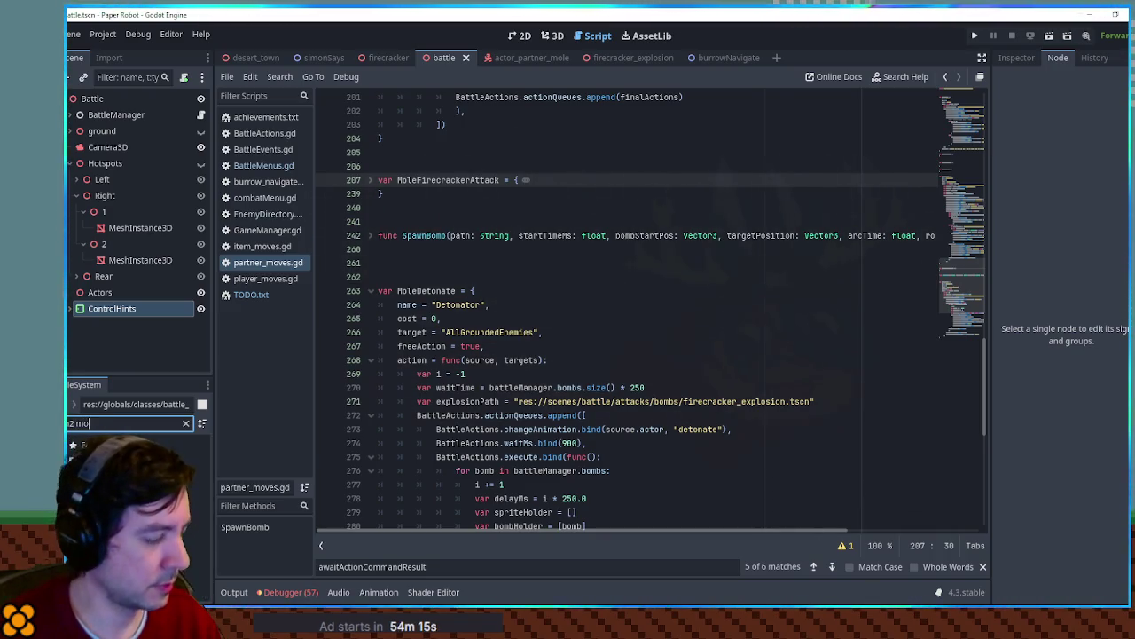
text(o)
Copy EnemyFlowerSaw's requirement lambda from ch2_moves.gd into the MoleDetonate move
key(Return)
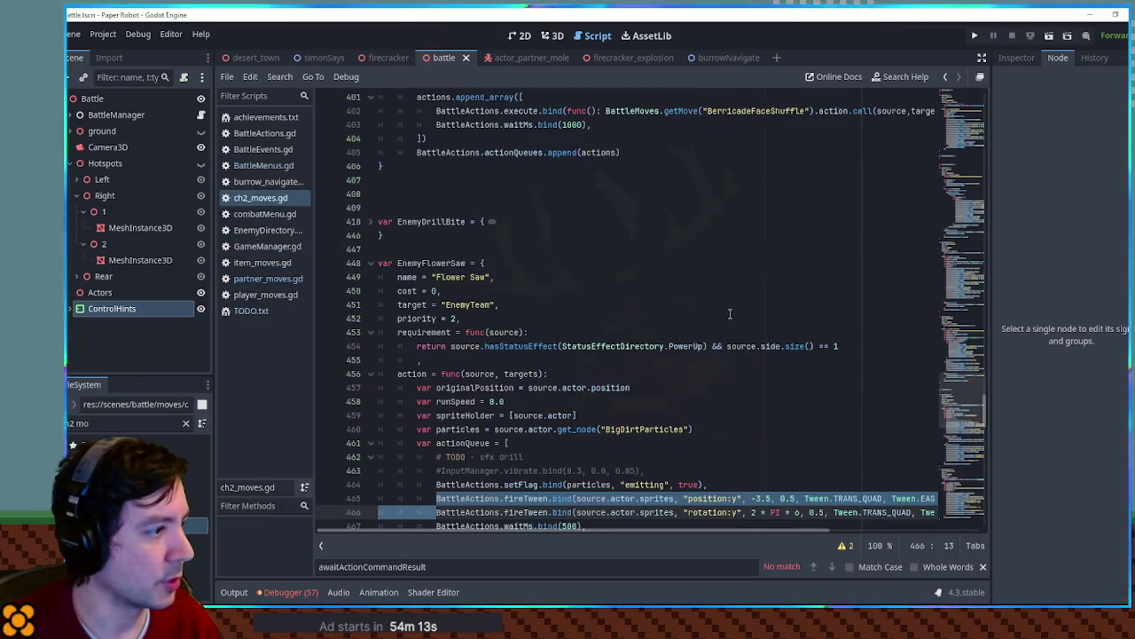
drag(422, 361, 483, 318)
key(ctrl+c)
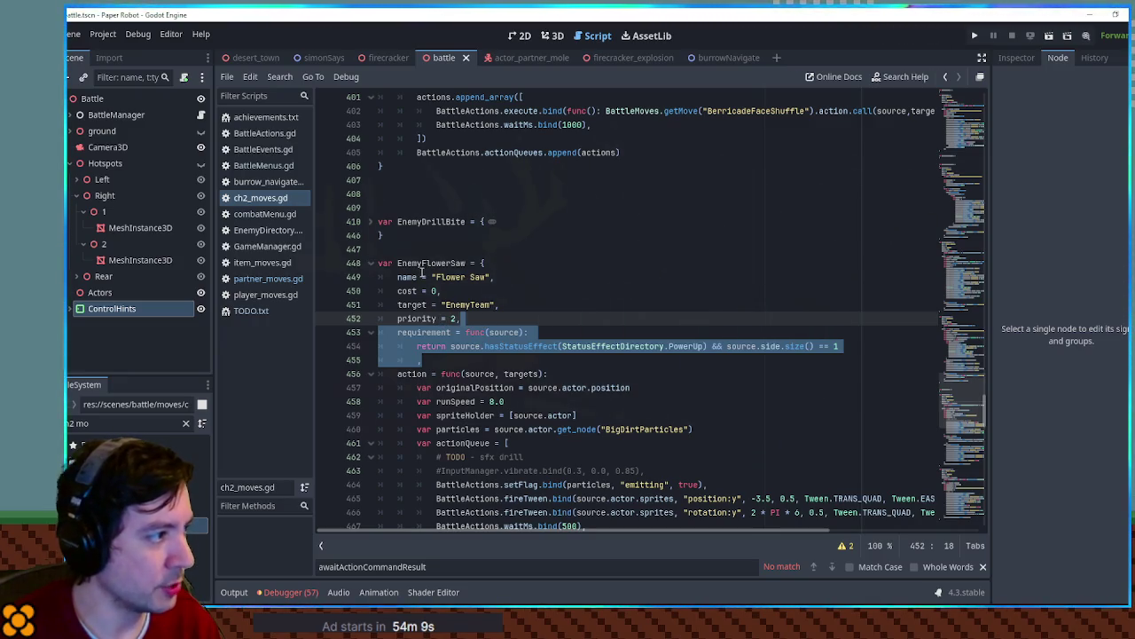
click(262, 280)
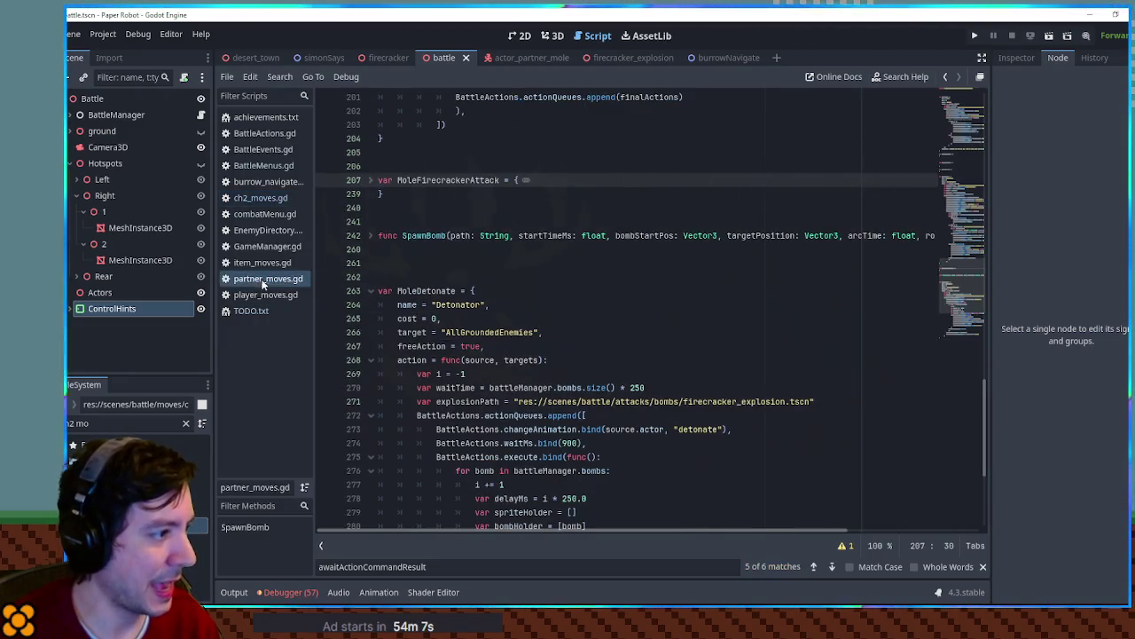
click(549, 348)
key(ctrl+v)
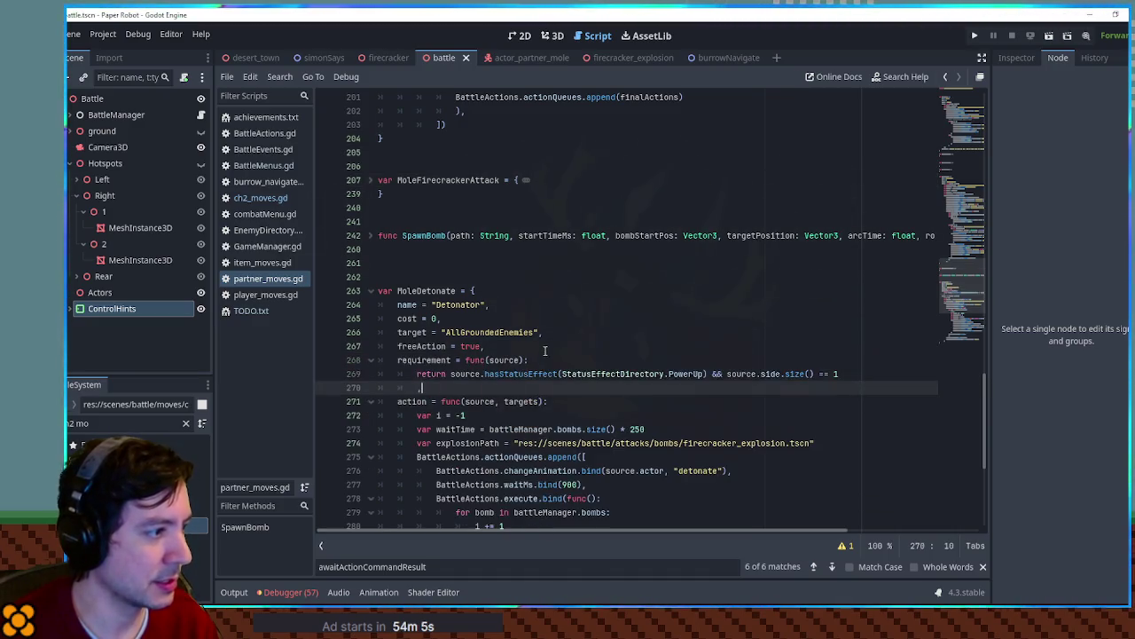
Rewrite the pasted condition to return battleManager.bombs.size() > 0
drag(489, 430, 615, 432)
key(ctrl+c)
drag(451, 374, 814, 373)
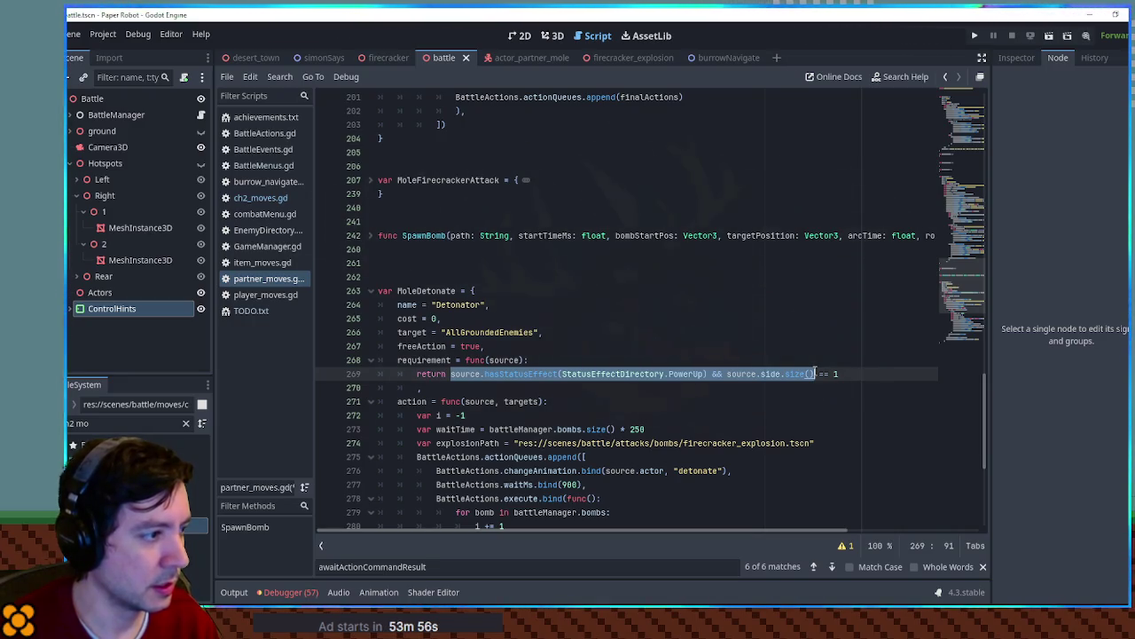
key(ctrl+v)
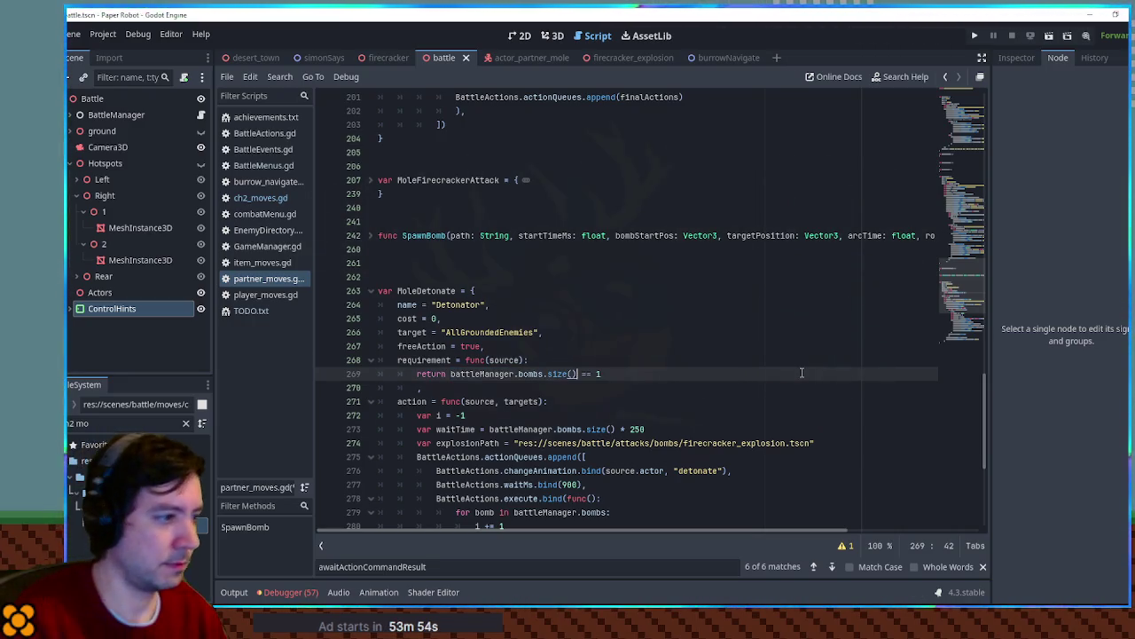
key(Right)
key(Delete)
text(>)
key(Delete)
key(End)
key(BackSpace)
text(0)
Select the word 'requirement' and start a Find in Files search for it
click(692, 345)
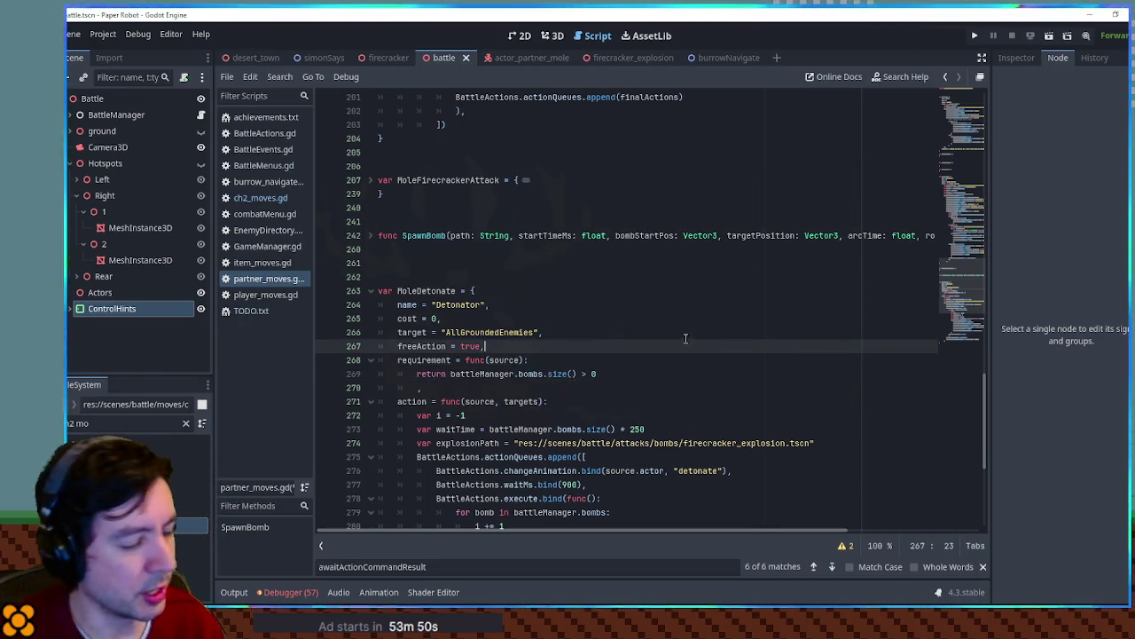
double_click(419, 360)
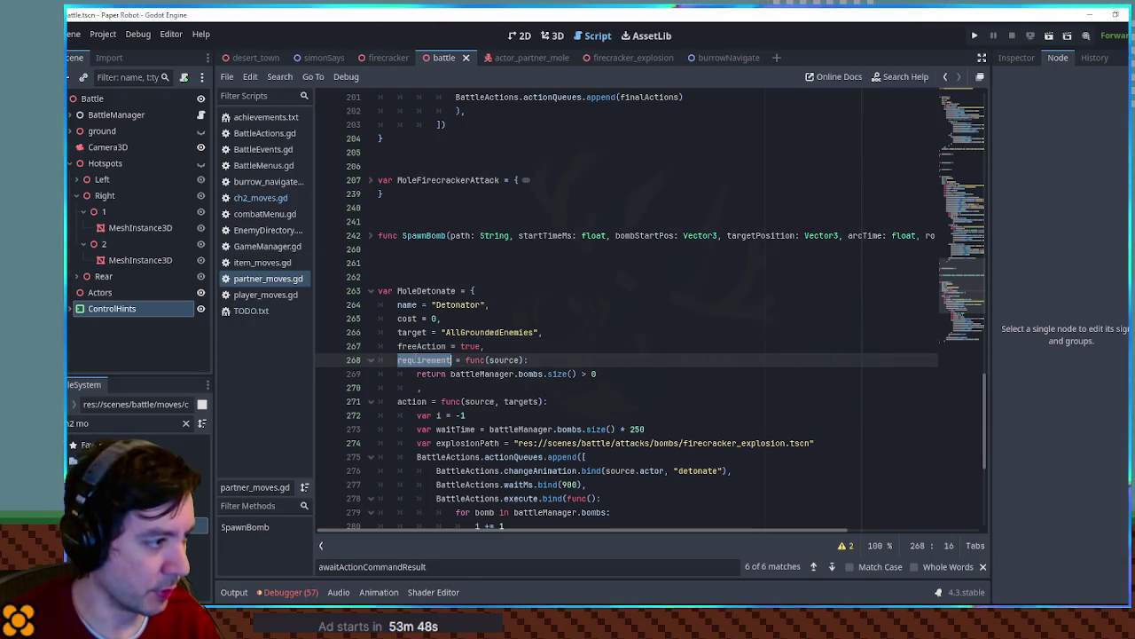
key(ctrl+shift+f)
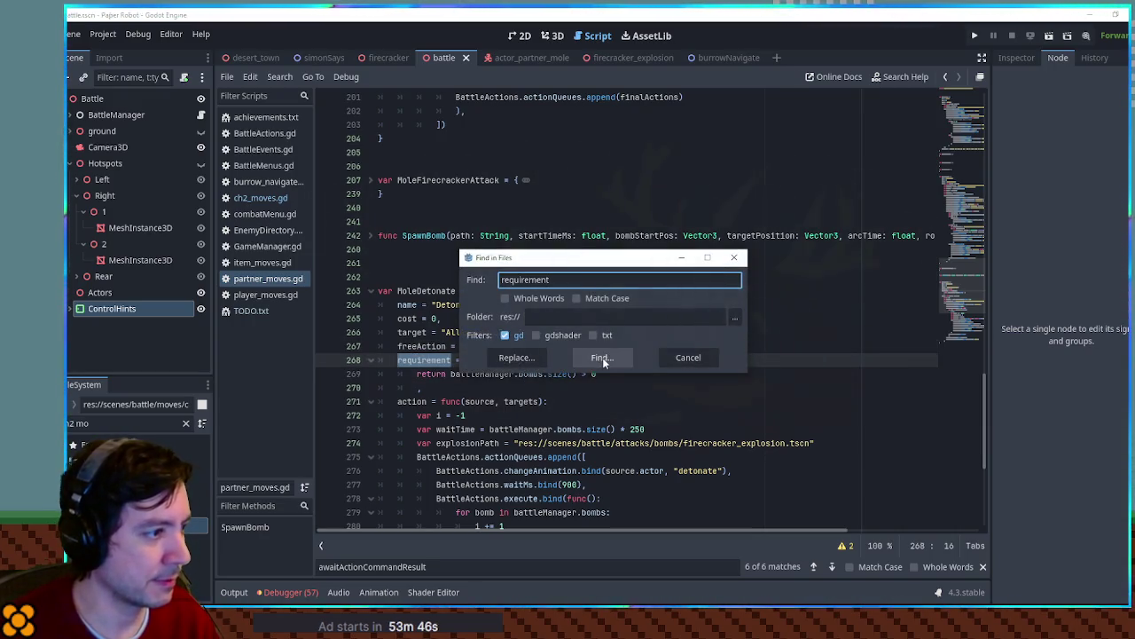
Run the project-wide search for 'requirement' and scroll through the results
click(601, 358)
scroll(413, 533, down, 3)
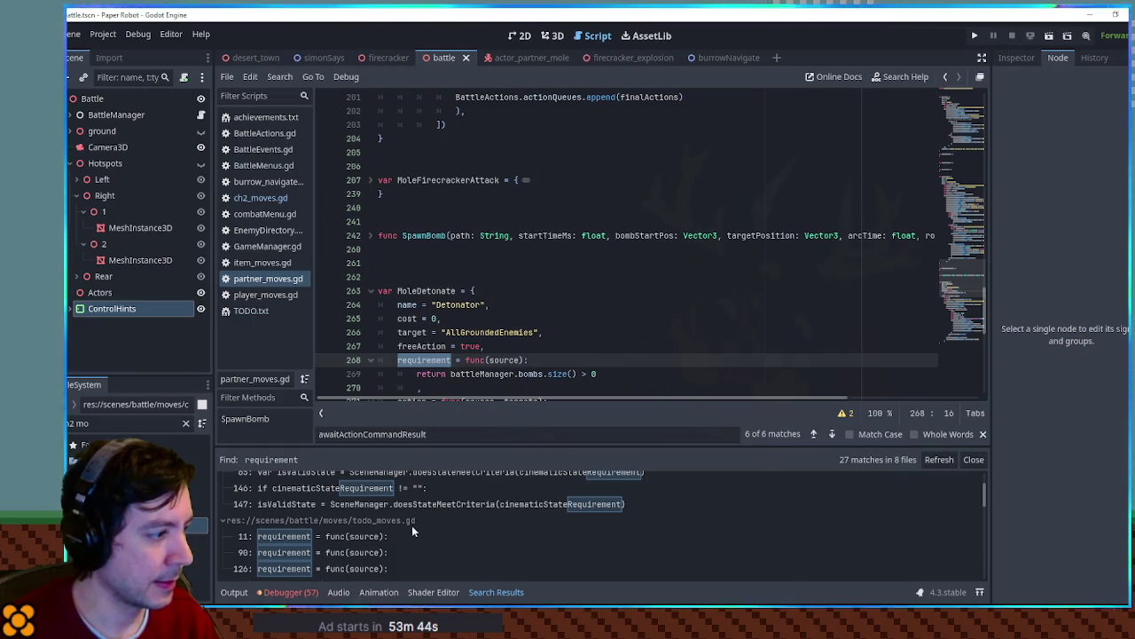
scroll(486, 311, down, 6)
scroll(479, 497, down, 3)
scroll(477, 517, down, 5)
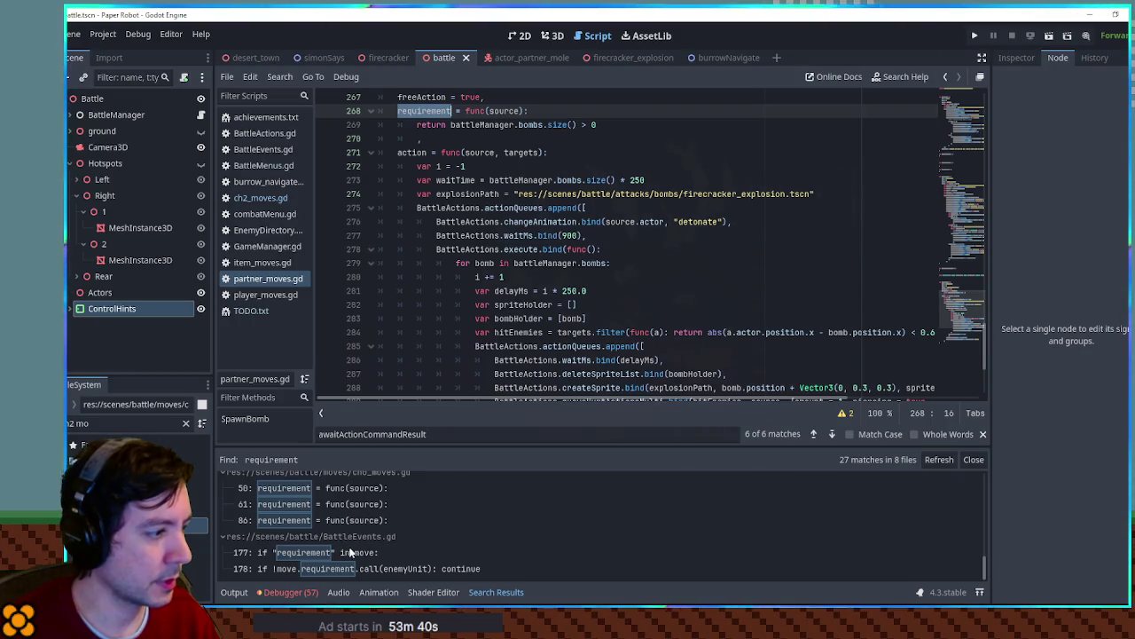
Inspect the line 178 requirement check in BattleEvents.gd, then close combatMenu.gd and burrow_navigate.gd
click(350, 552)
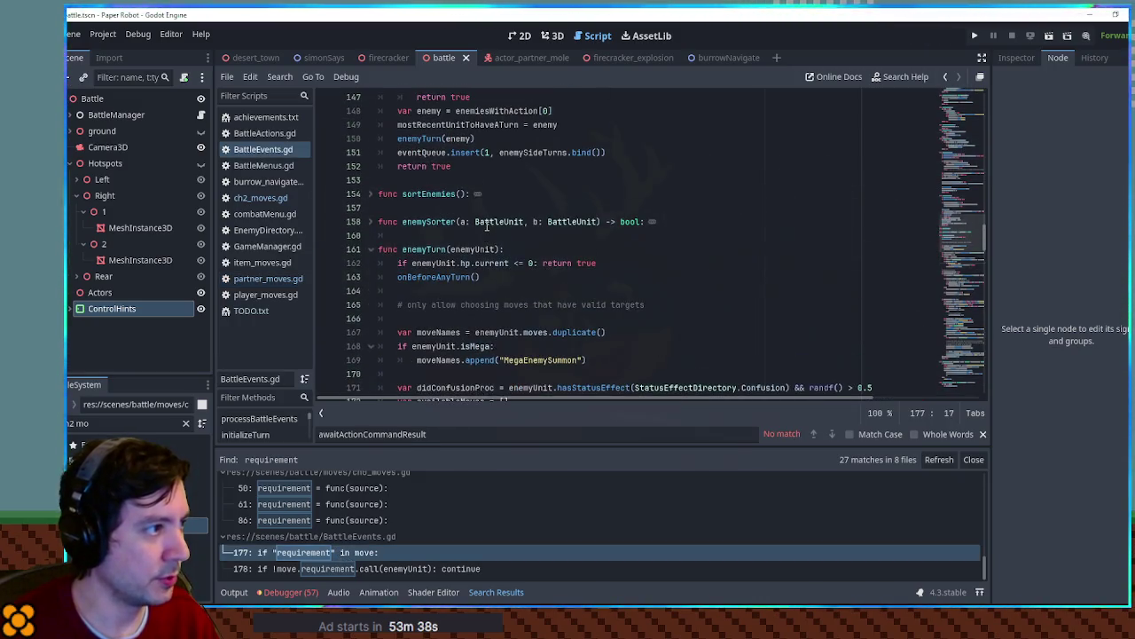
scroll(487, 228, down, 1)
scroll(399, 266, down, 3)
scroll(399, 266, down, 1)
scroll(443, 253, down, 2)
drag(474, 236, 631, 236)
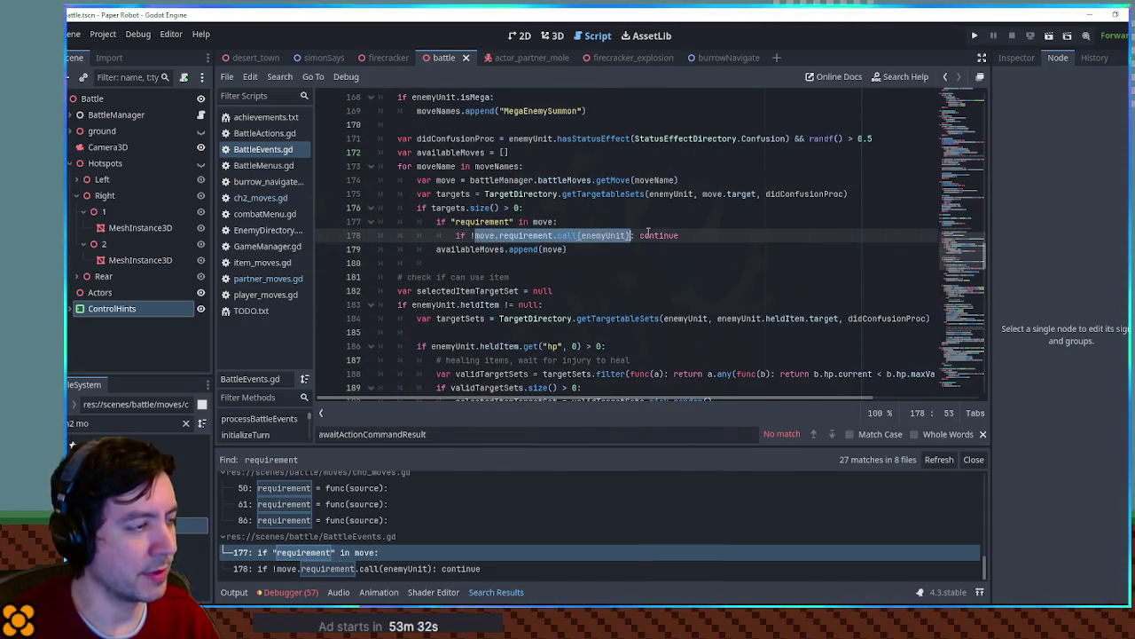
click(648, 235)
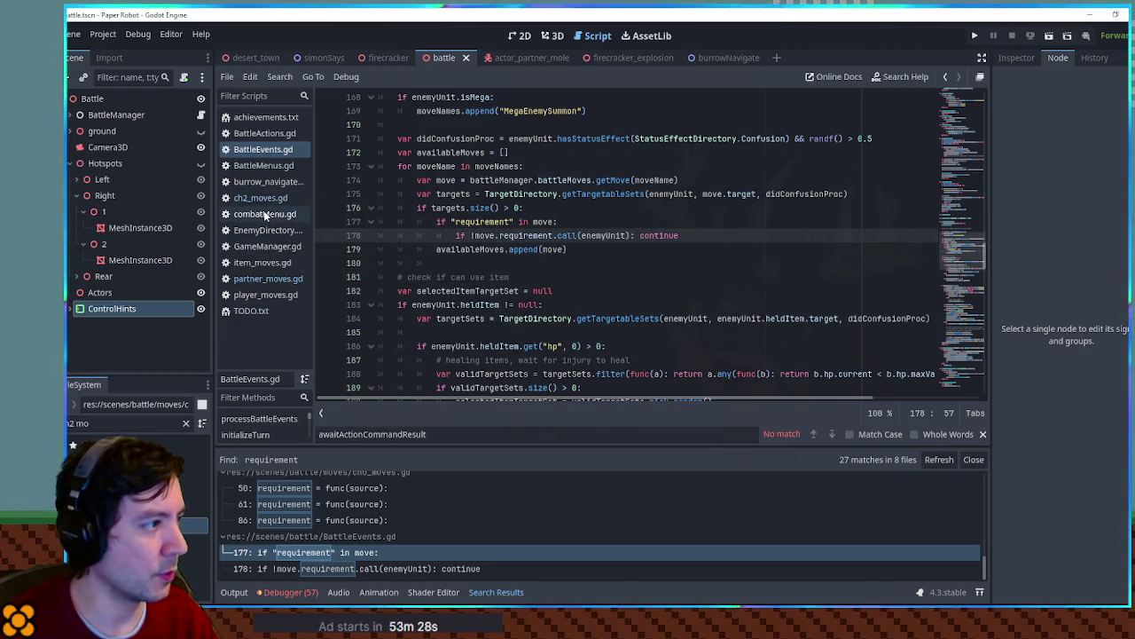
middle_click(263, 210)
middle_click(270, 180)
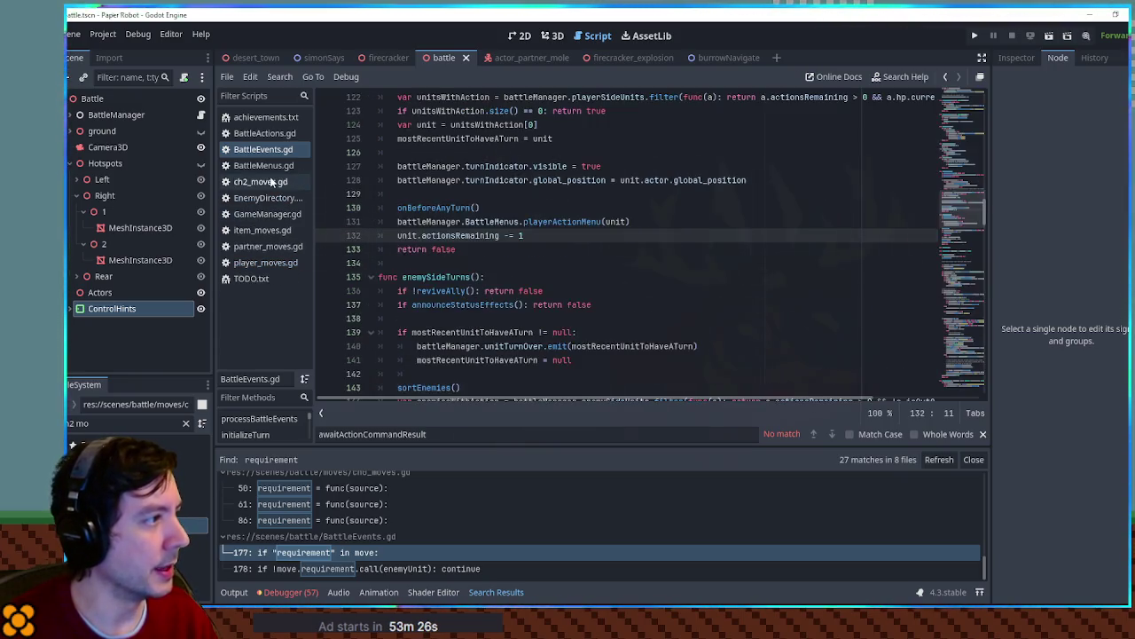
Close BattleActions.gd, open BattleMenus.gd, and review the costType and canUseMove uses
middle_click(271, 135)
click(271, 151)
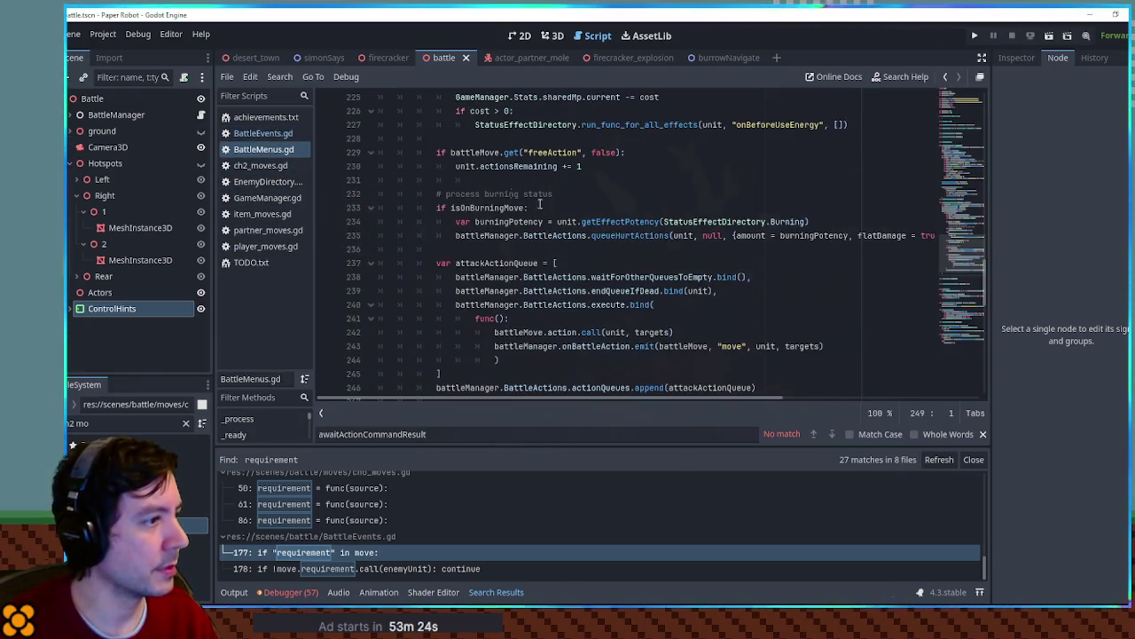
scroll(616, 263, down, 3)
scroll(612, 261, up, 15)
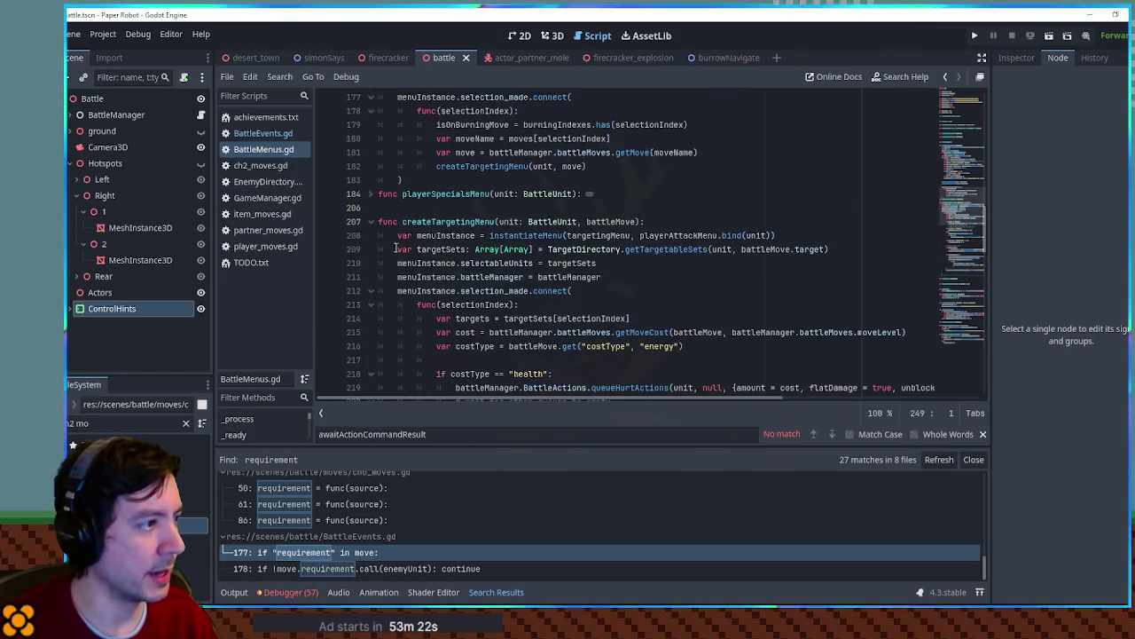
click(372, 223)
scroll(382, 227, up, 5)
scroll(403, 242, up, 4)
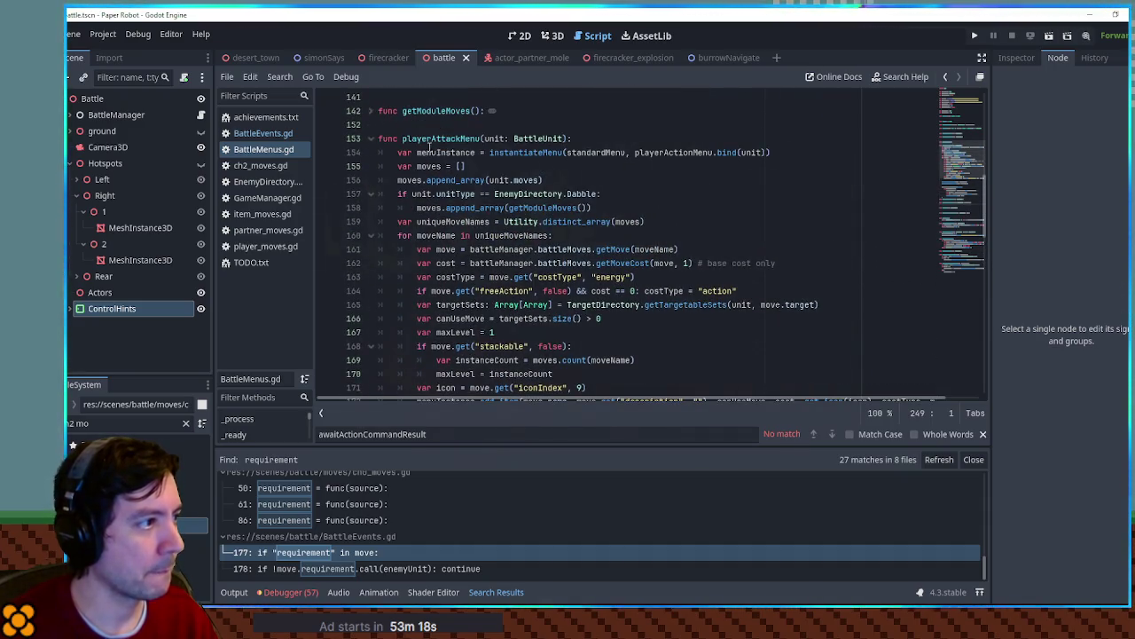
scroll(443, 205, down, 3)
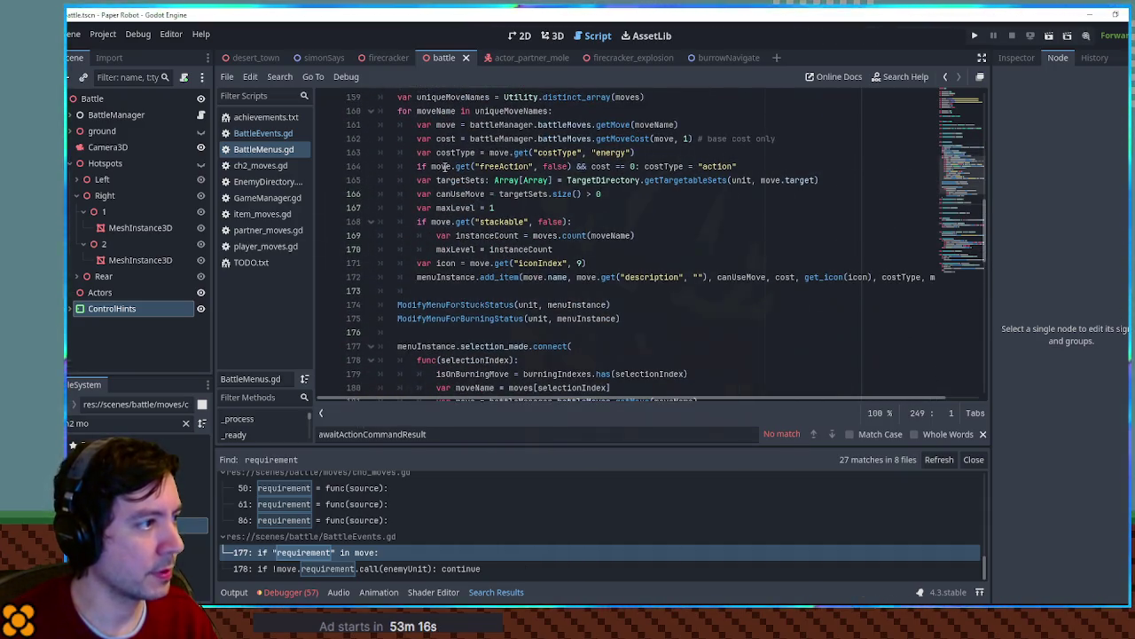
double_click(454, 153)
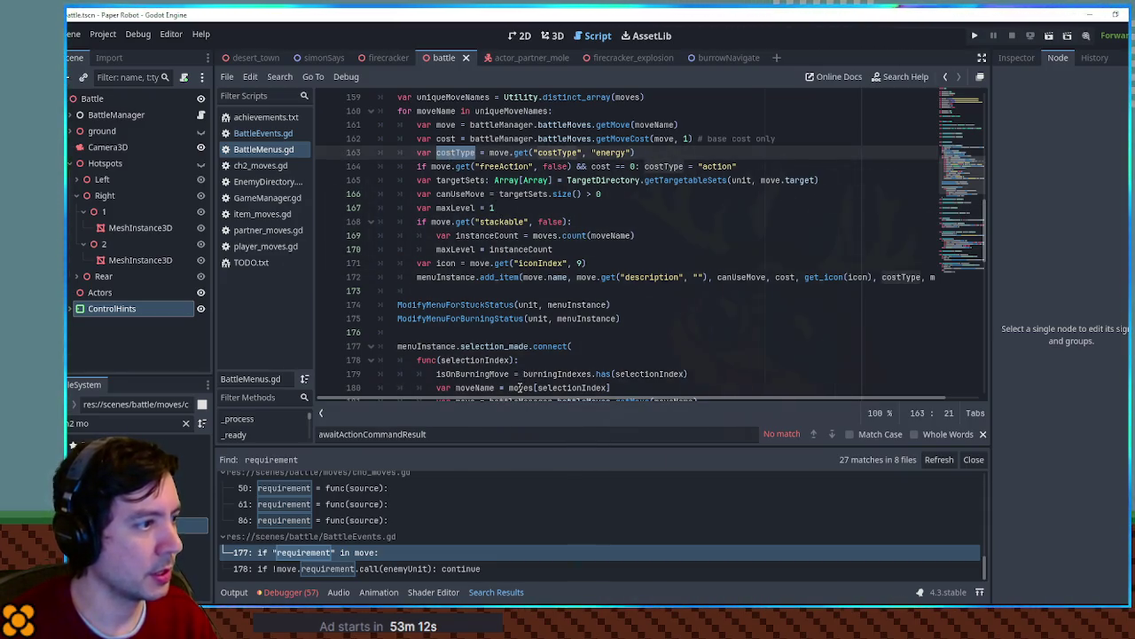
double_click(754, 278)
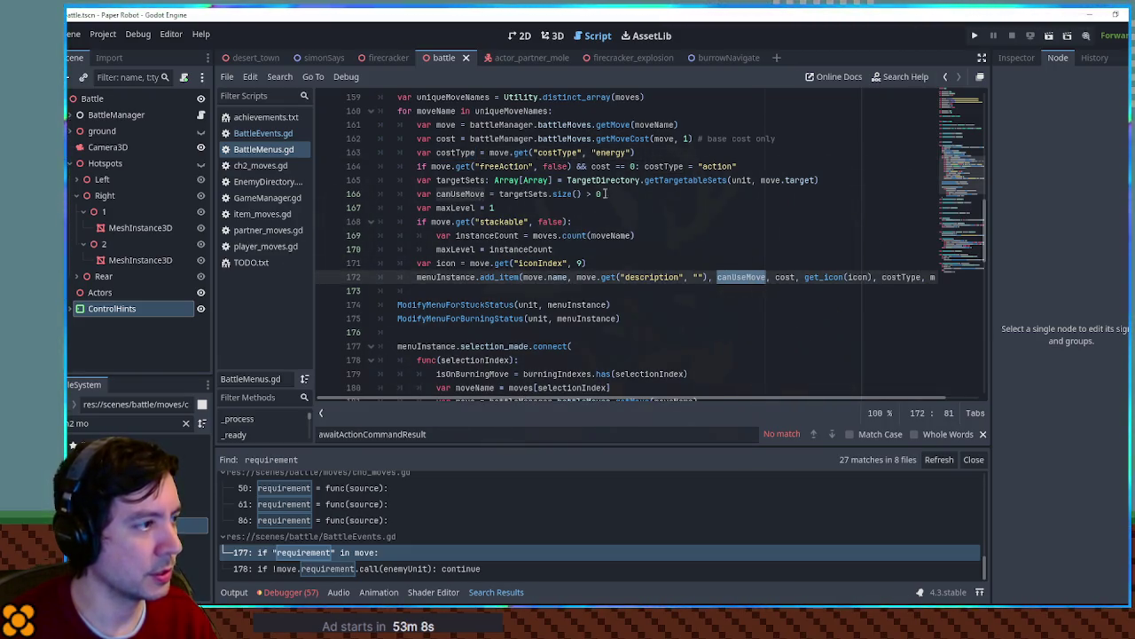
Add an 'if "requirement" in move' check that sets canUseMove = false, save, and run
click(627, 193)
key(Return)
text(if ")
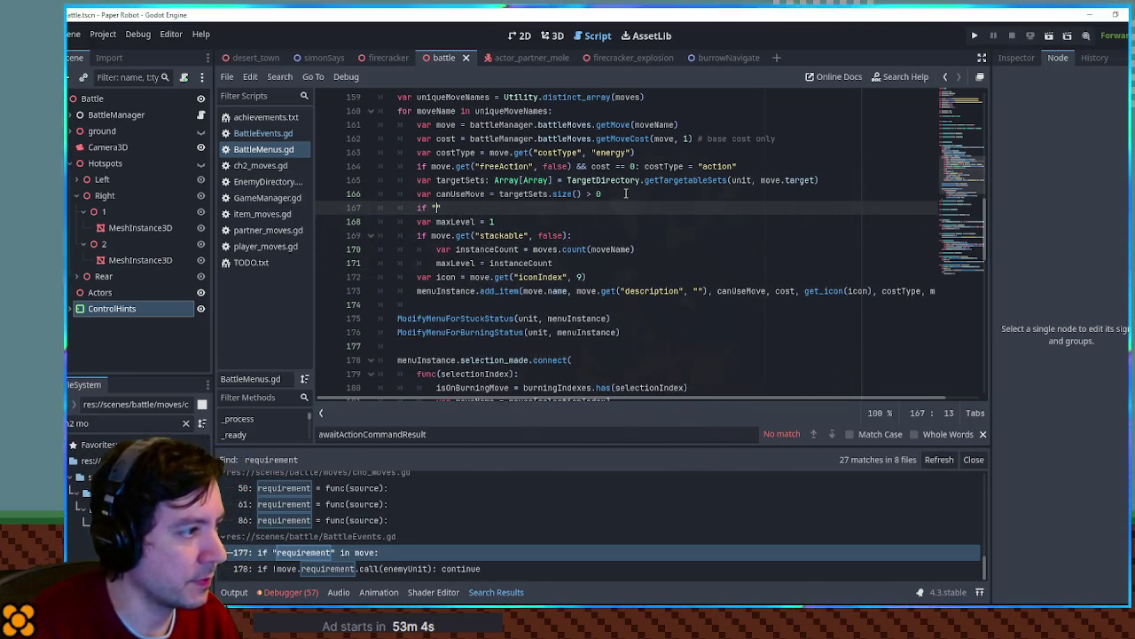
text(requirement" in move)
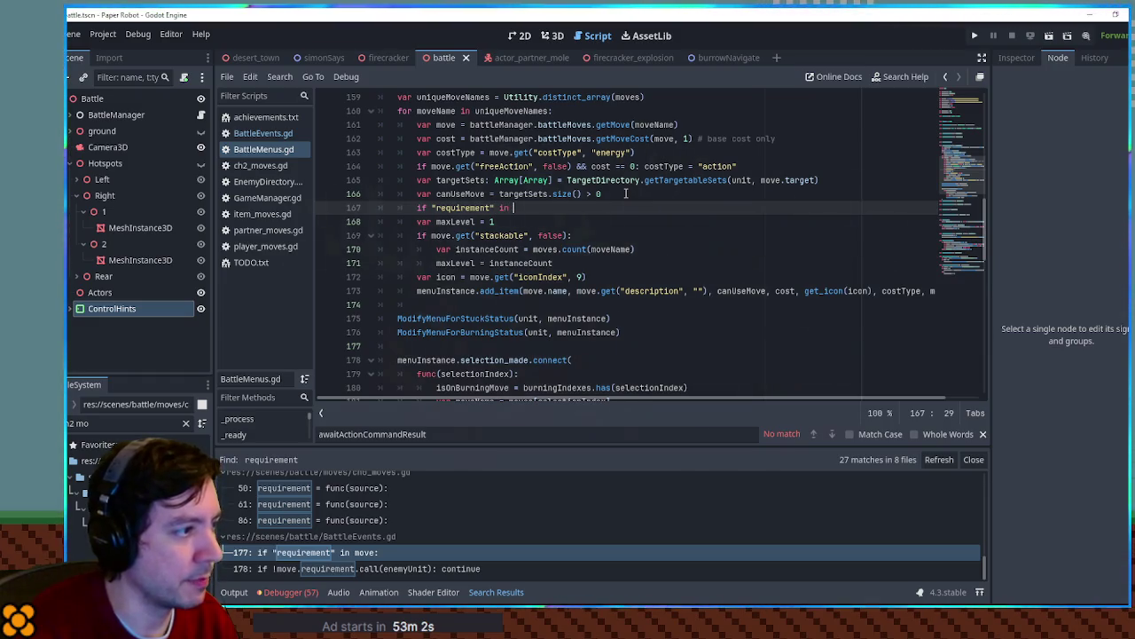
text(:)
key(Return)
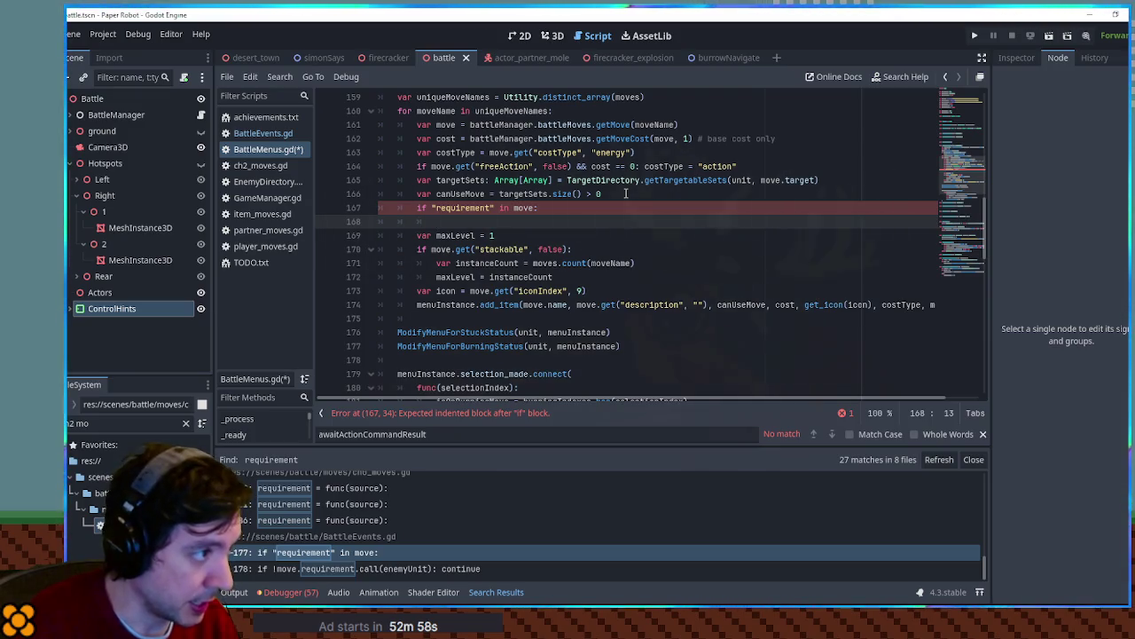
text(if move)
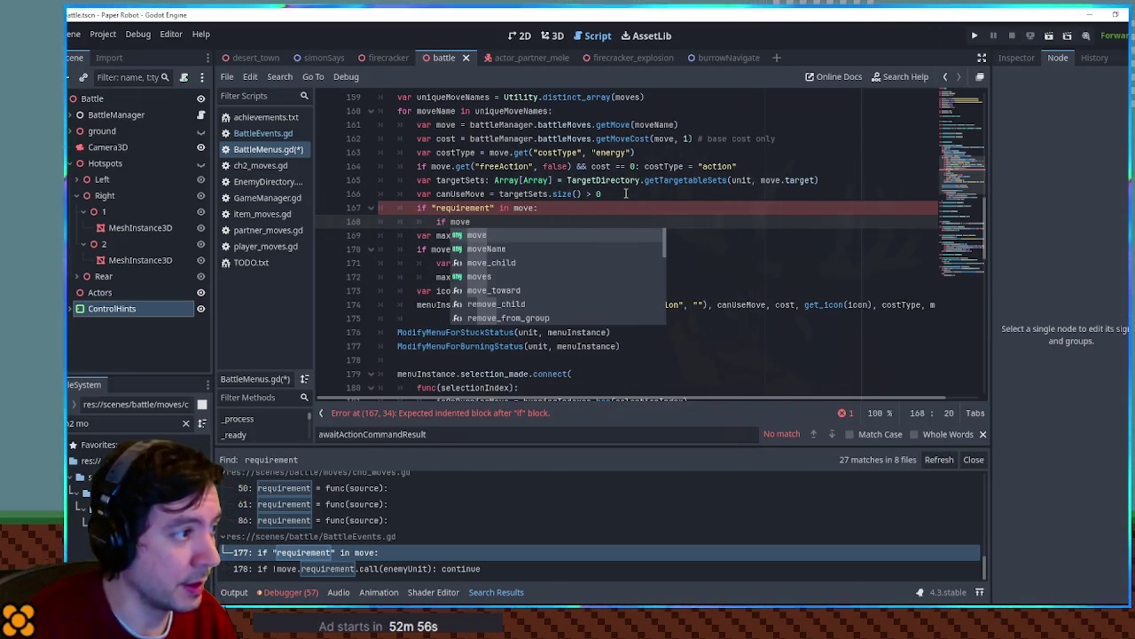
text(.requirement)
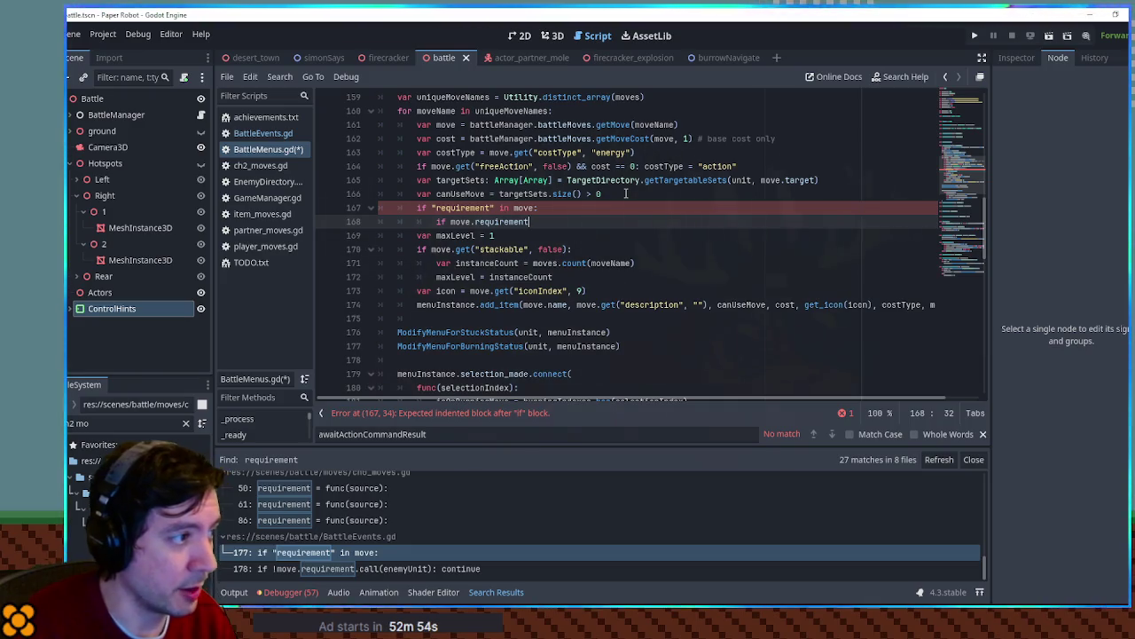
text(()
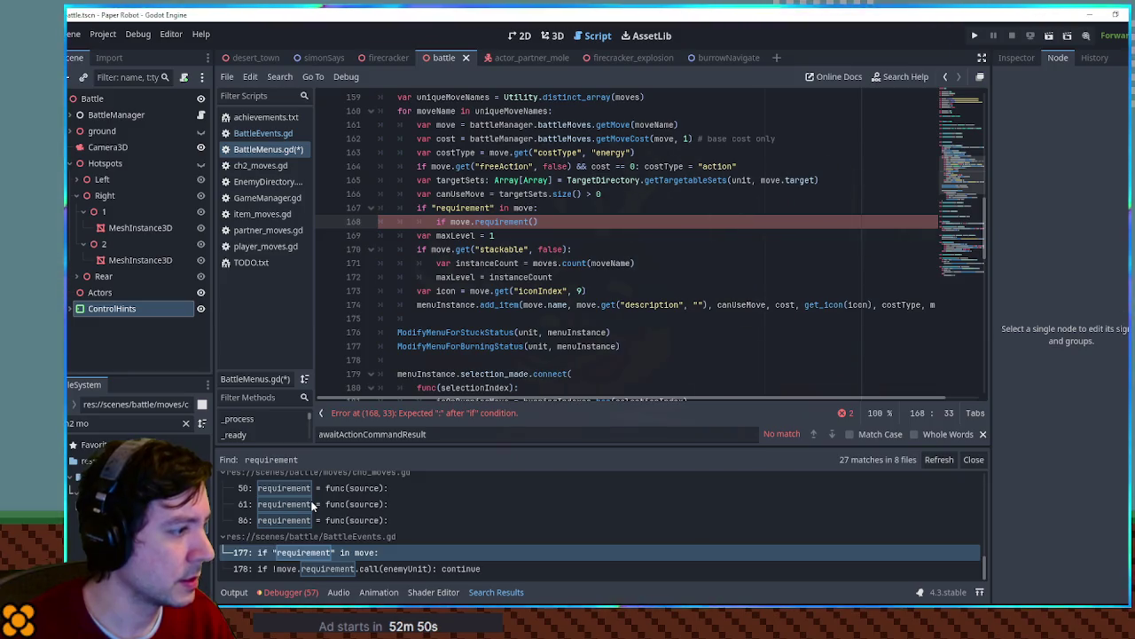
scroll(317, 500, down, 10)
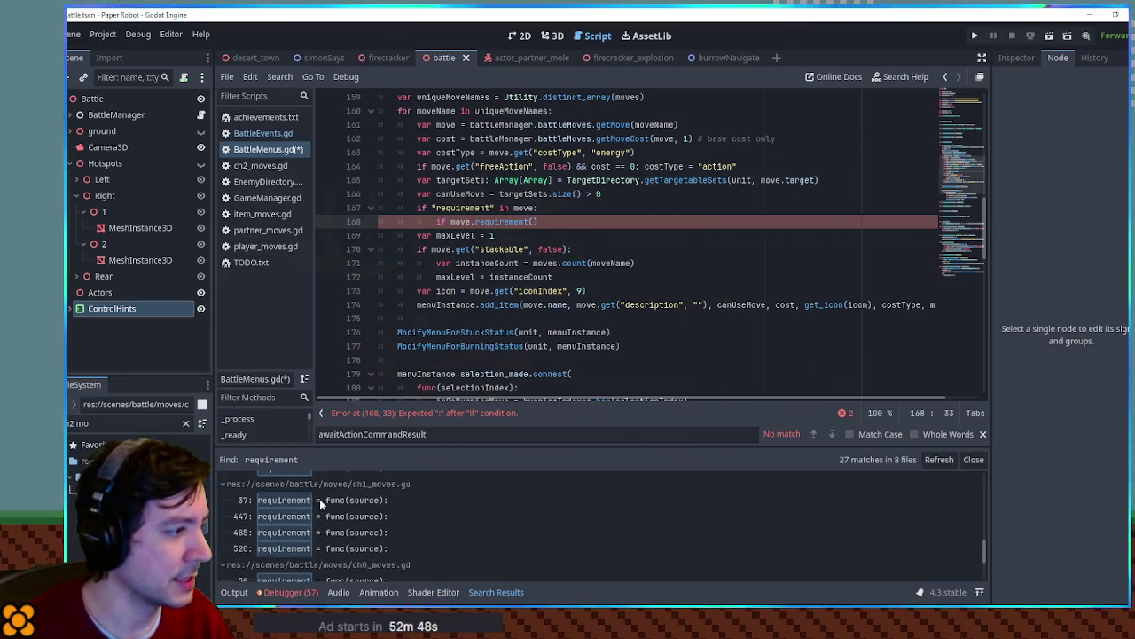
scroll(634, 189, up, 2)
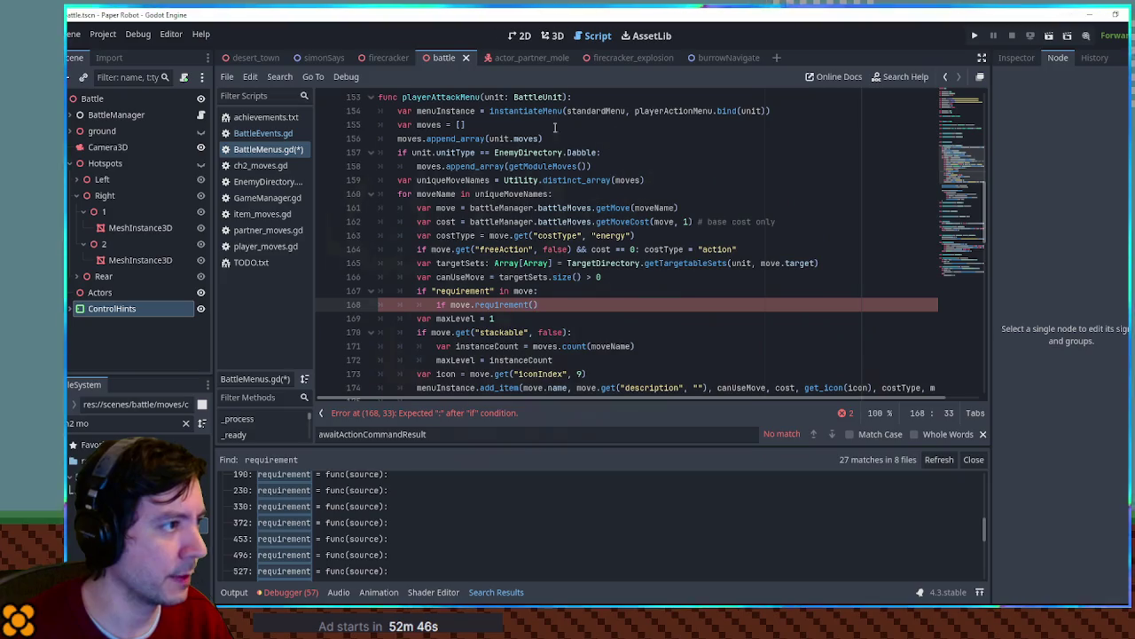
key(ctrl+Left)
key(ctrl+Left)
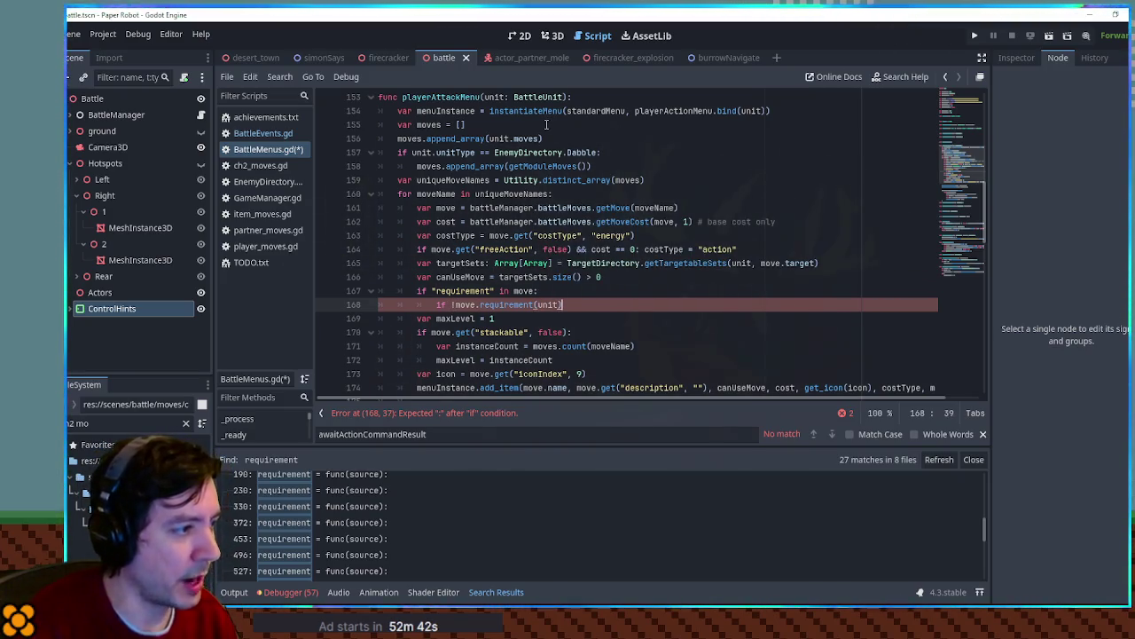
click(469, 277)
click(623, 306)
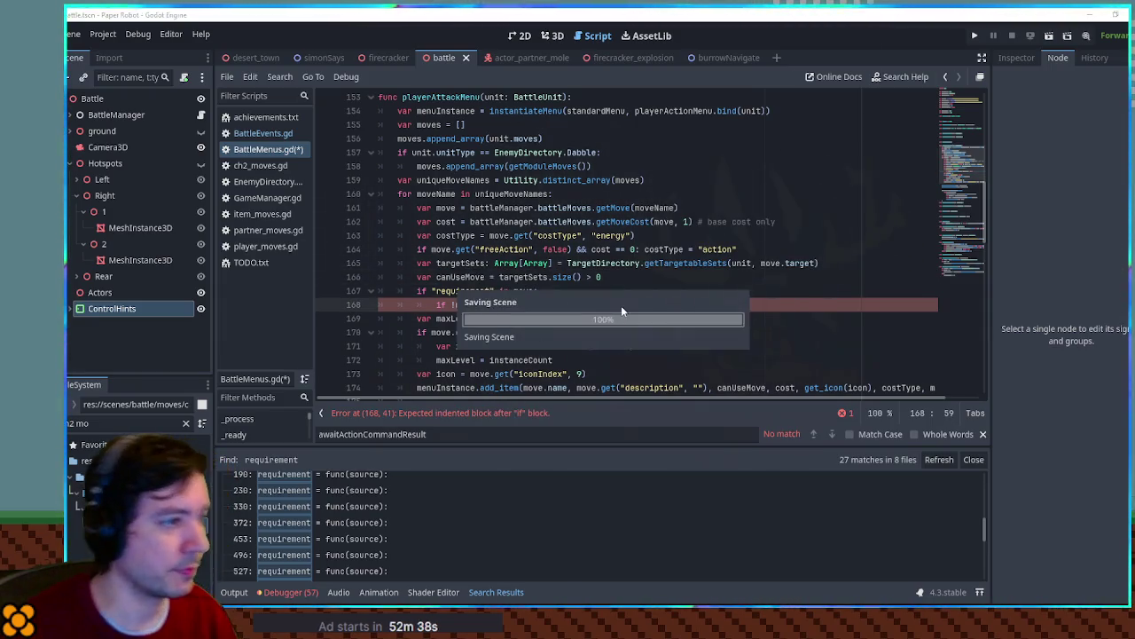
key(ctrl+s)
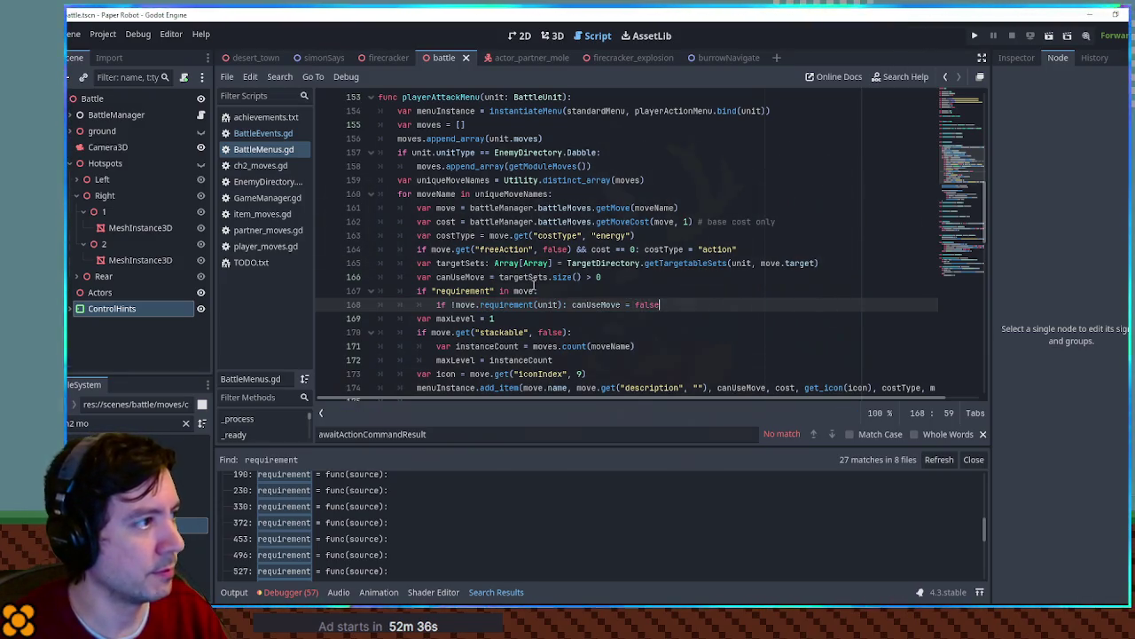
key(F5)
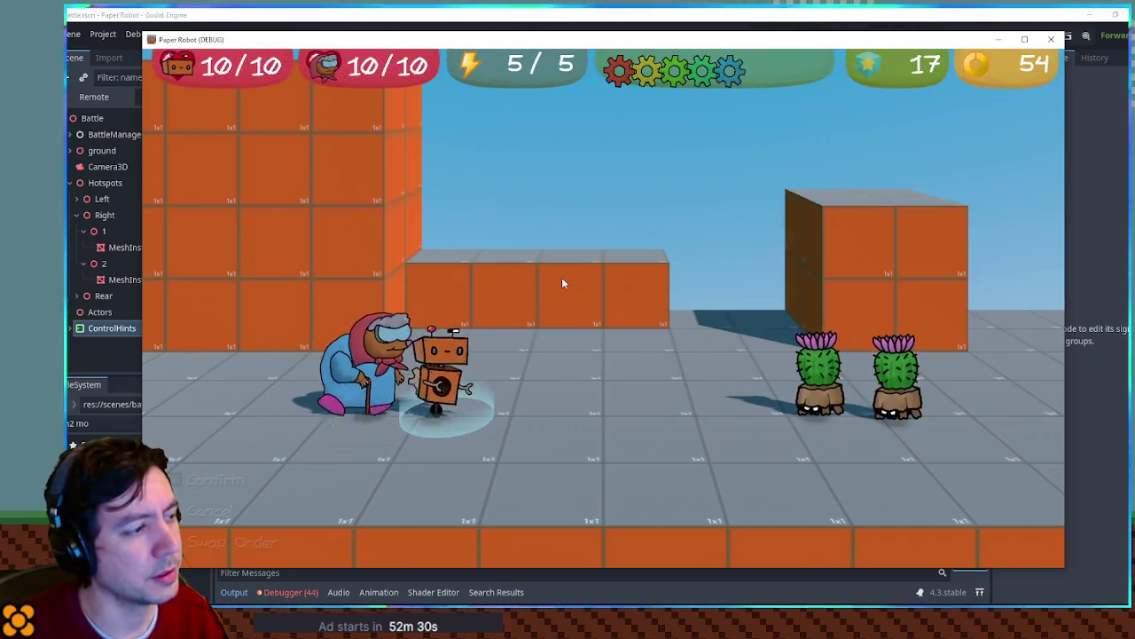
Pick Attacks in the game to hit the error, then start editing line 168's requirement lookup
key(Return)
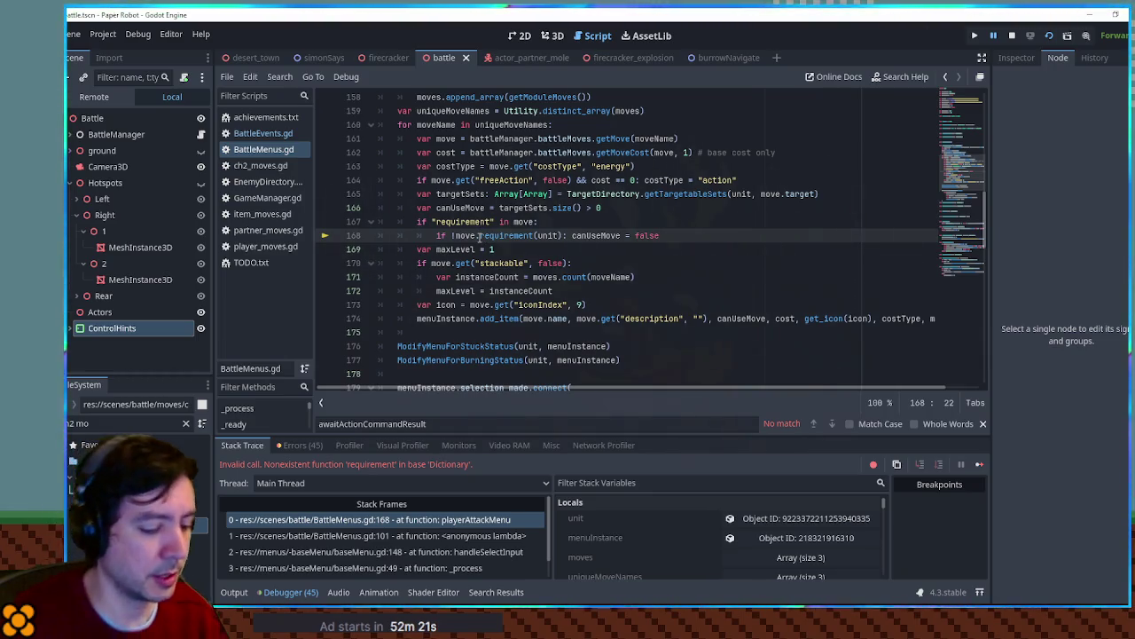
text([)
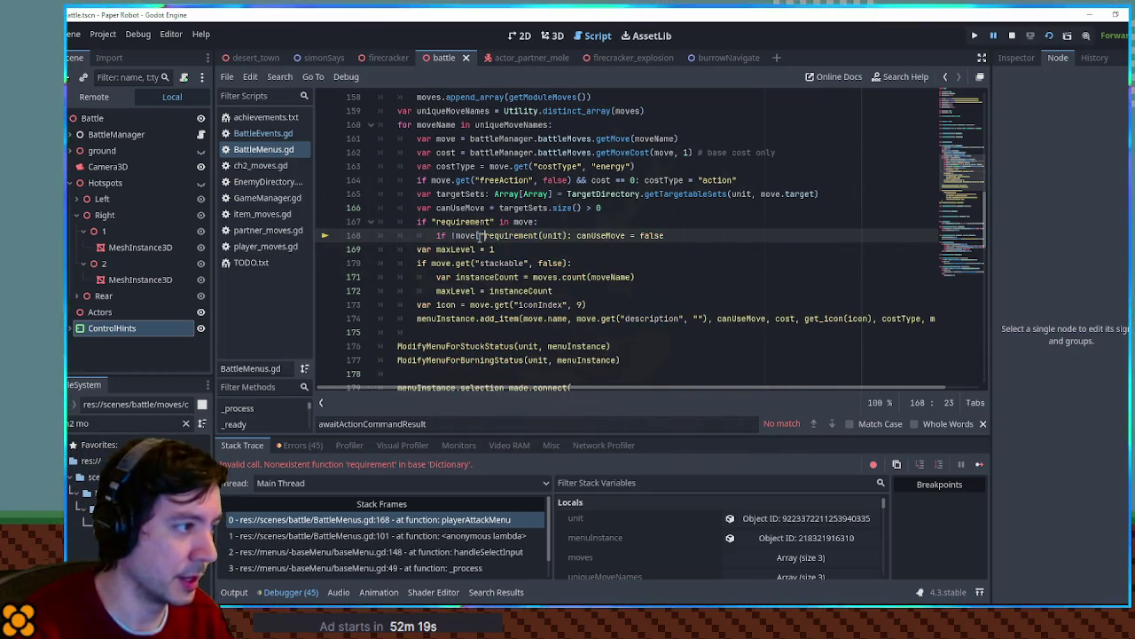
text(")
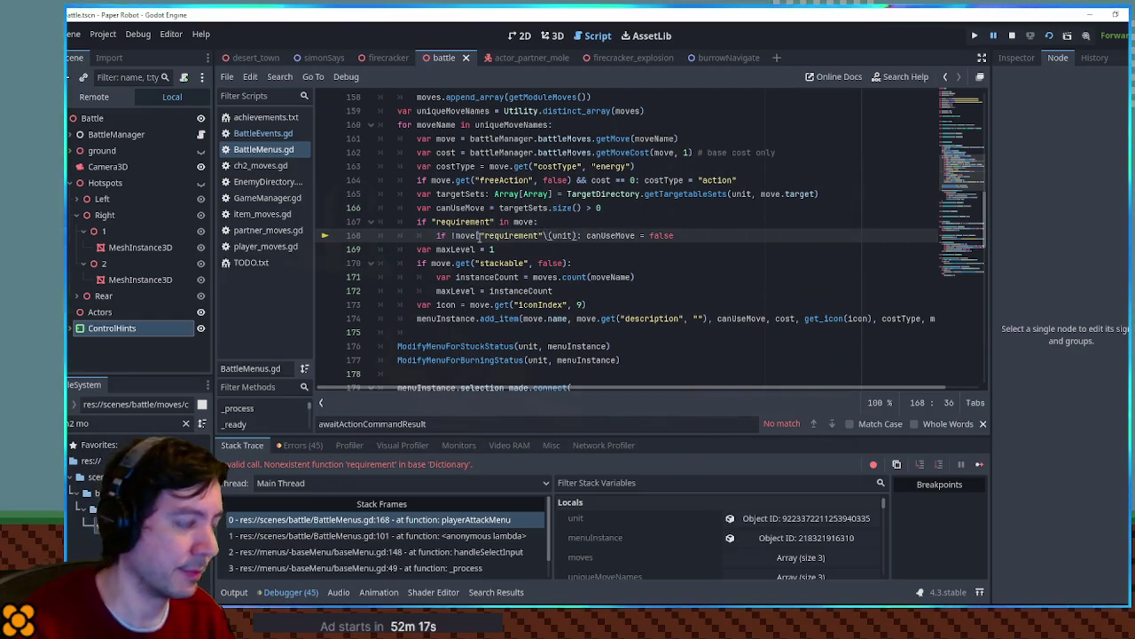
click(561, 225)
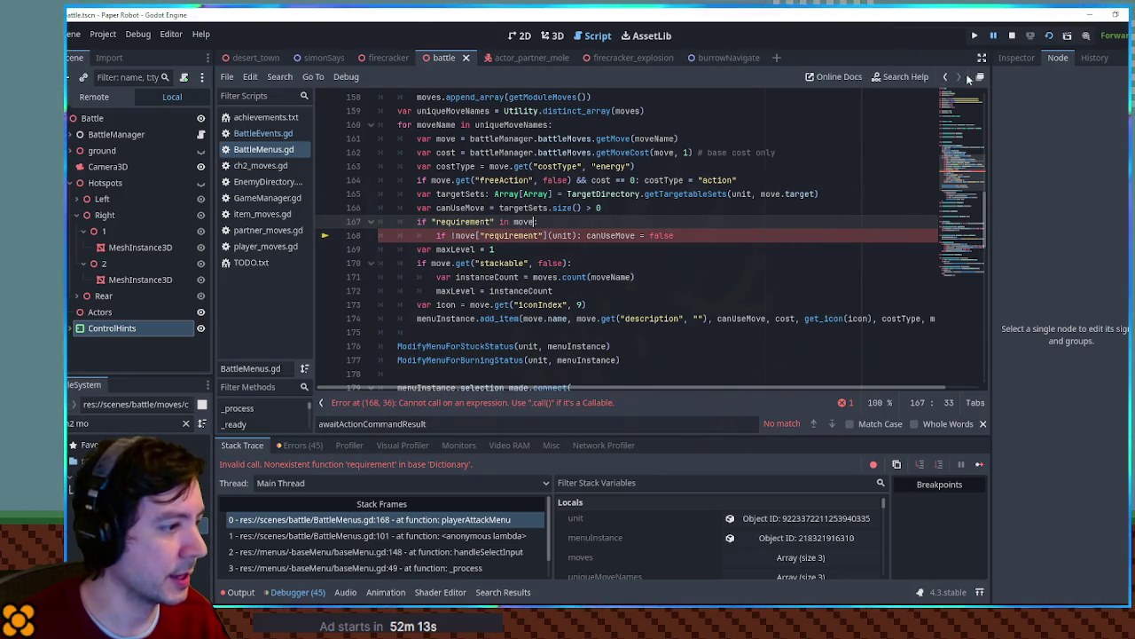
click(548, 235)
text(.call)
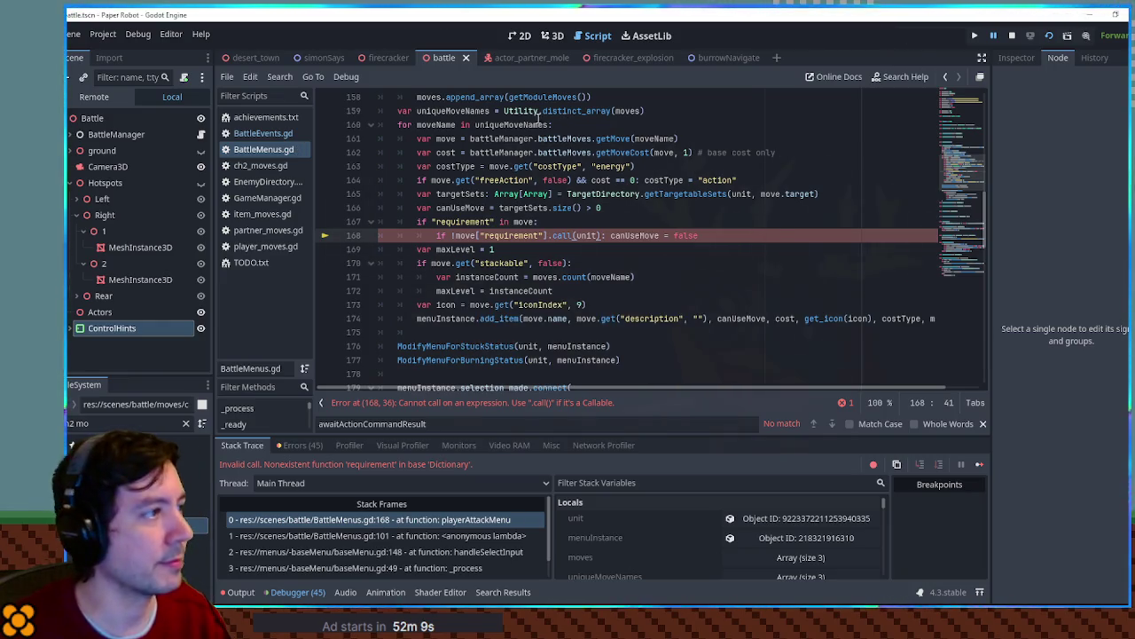
Compare with the requirement check in BattleEvents.gd and its definition in ch2_moves.gd
click(255, 134)
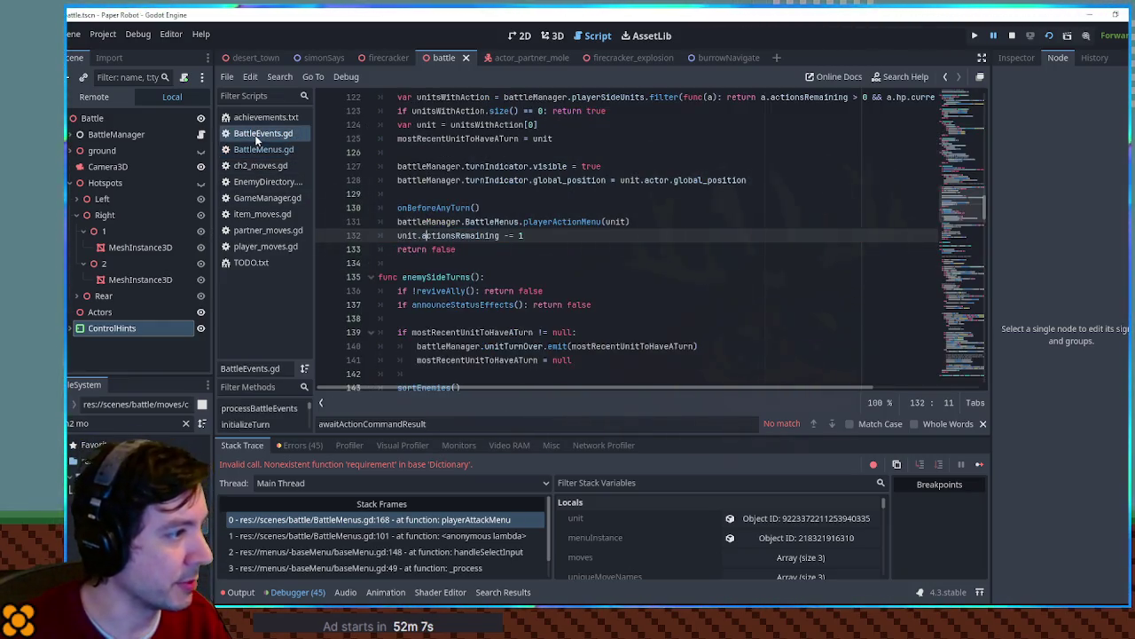
scroll(478, 254, down, 3)
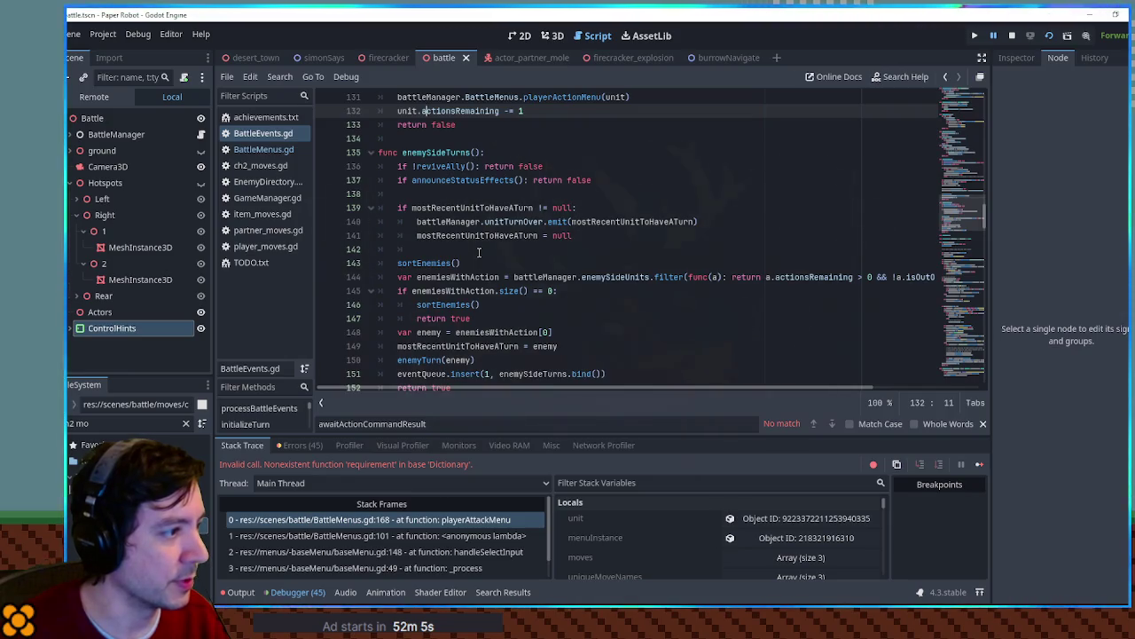
scroll(439, 266, up, 10)
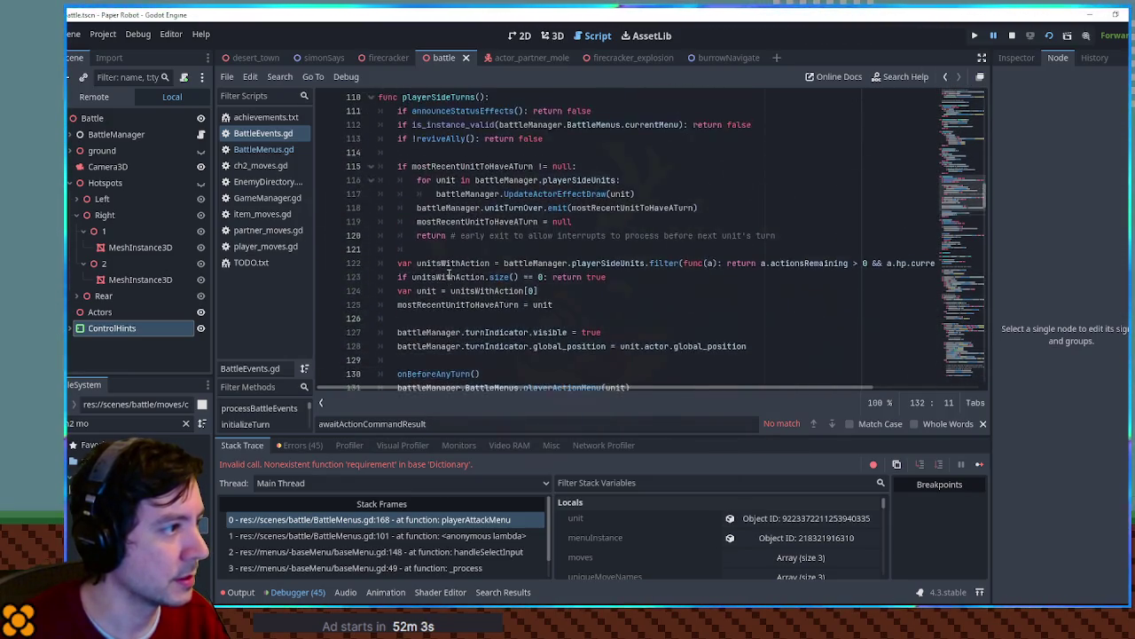
click(538, 249)
key(ctrl+f)
text(canUseMove)
text(require)
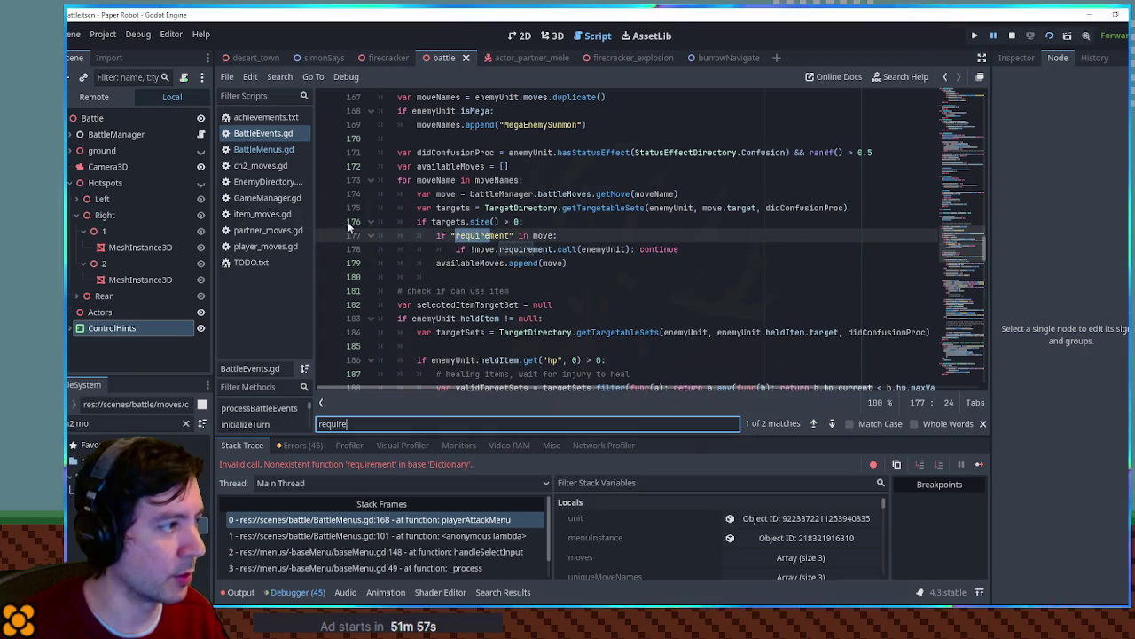
click(242, 168)
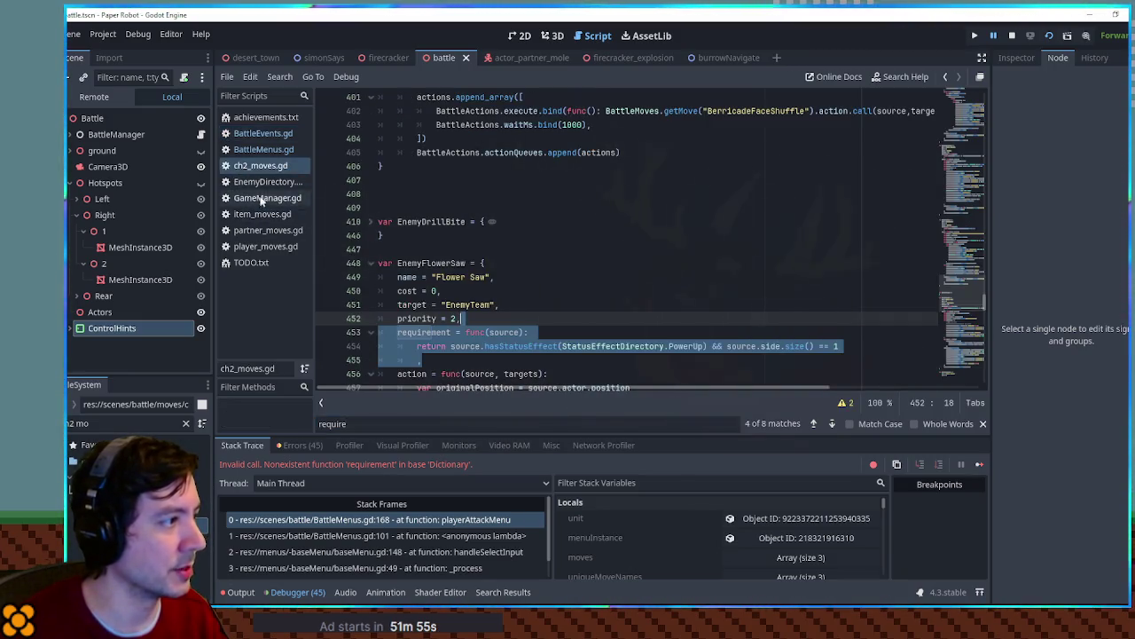
Change line 168 to !move.requirement.call(unit), then stop and relaunch the game
click(262, 150)
key(Delete)
key(Delete)
text(.)
key(BackSpace)
key(BackSpace)
click(614, 220)
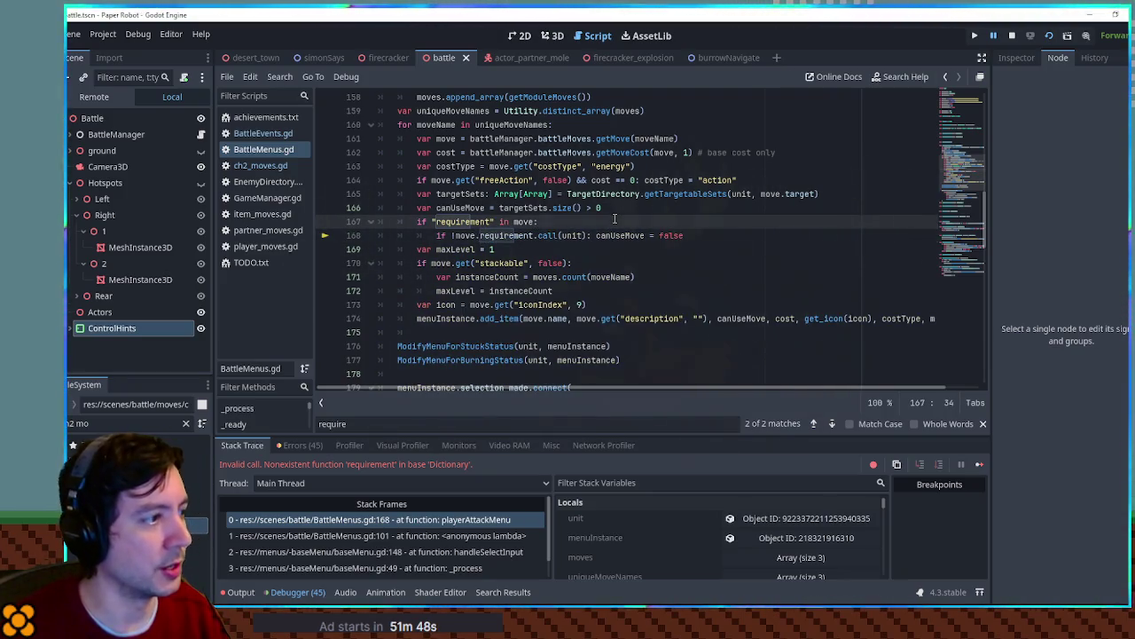
key(F8)
key(F5)
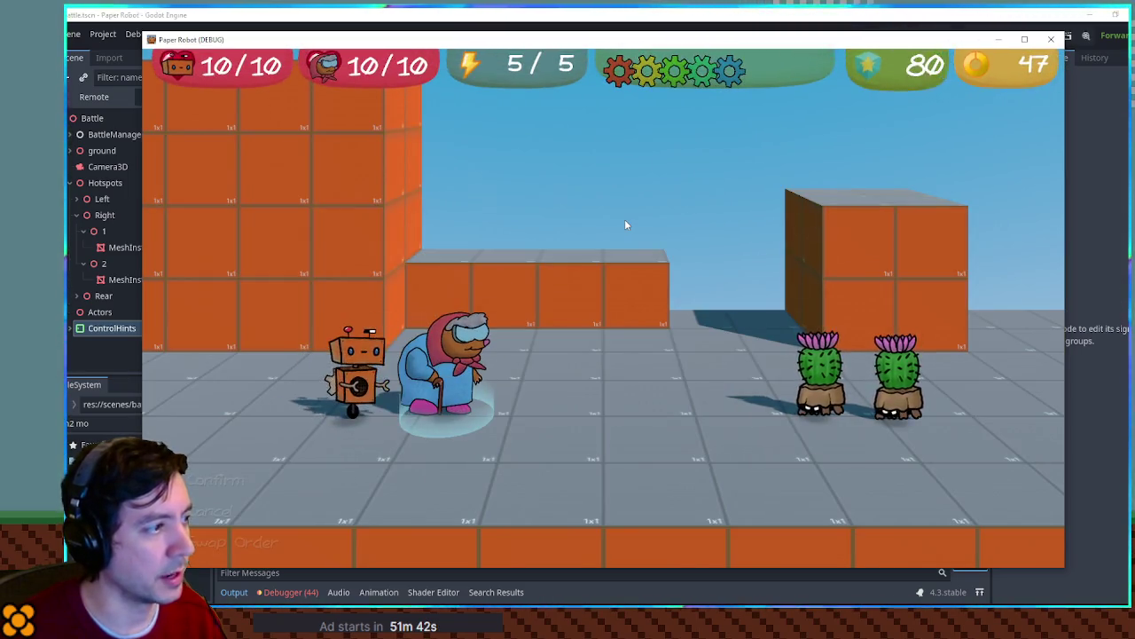
Throw Firecrackers at the cacti by completing the e-q-e-e prompt and the action command
key(Return)
key(Down)
key(Down)
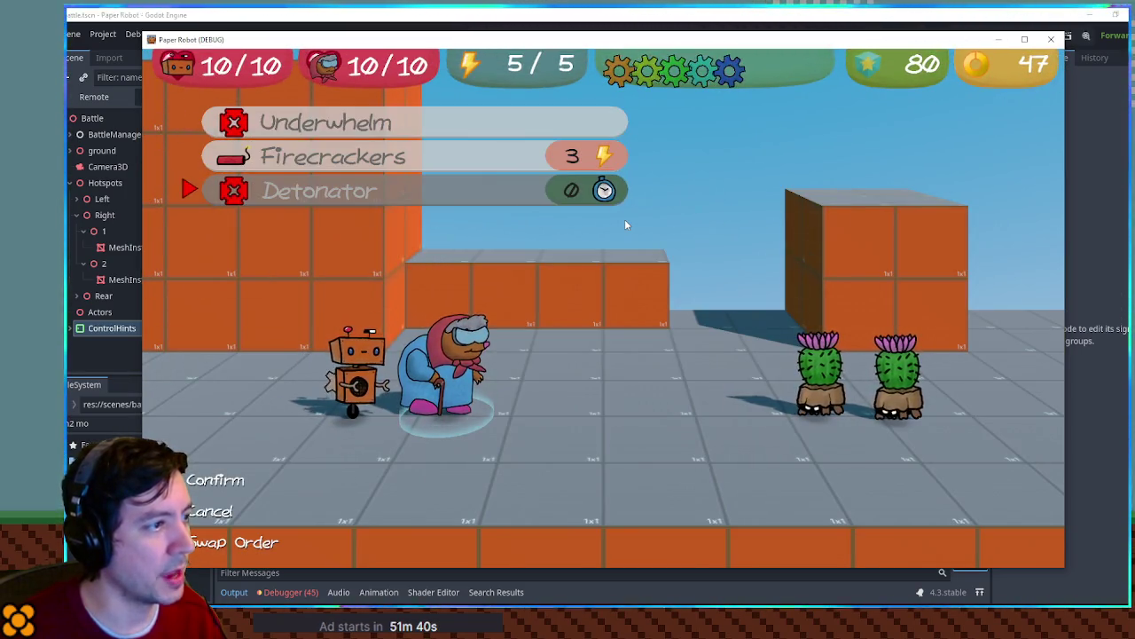
key(Down)
key(Up)
key(Up)
key(Return)
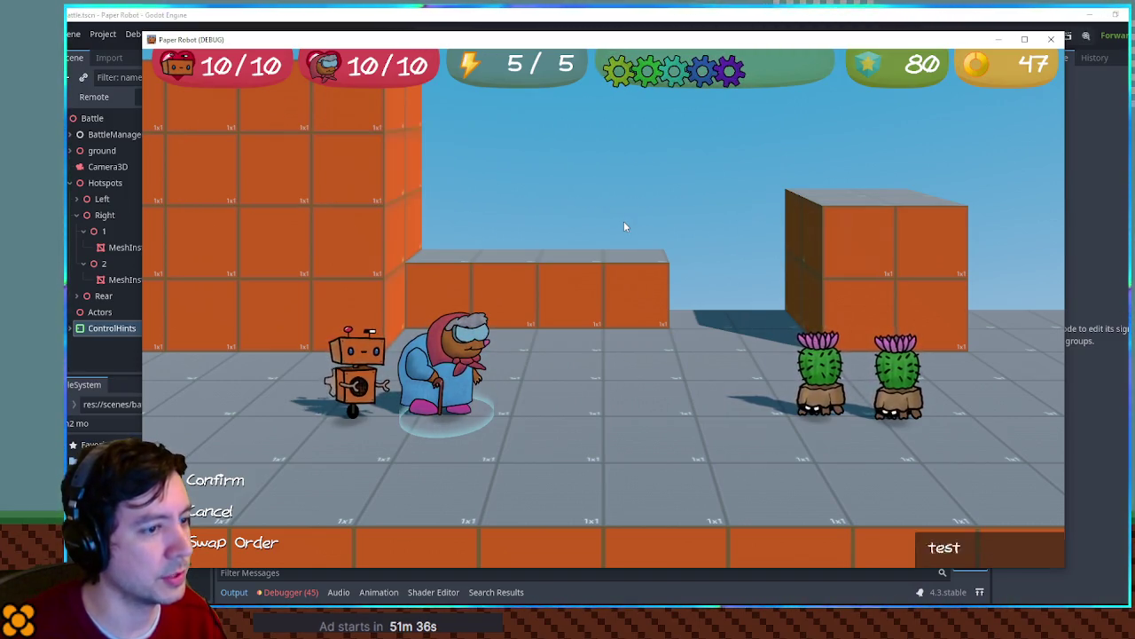
key(e)
key(q)
key(e)
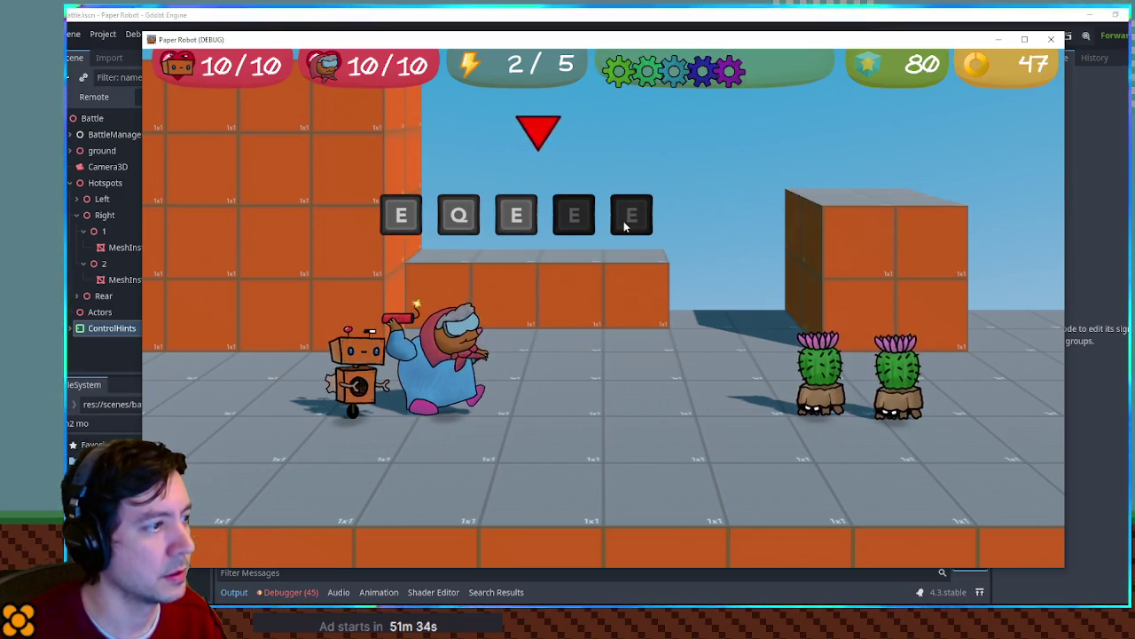
key(e)
key(e)
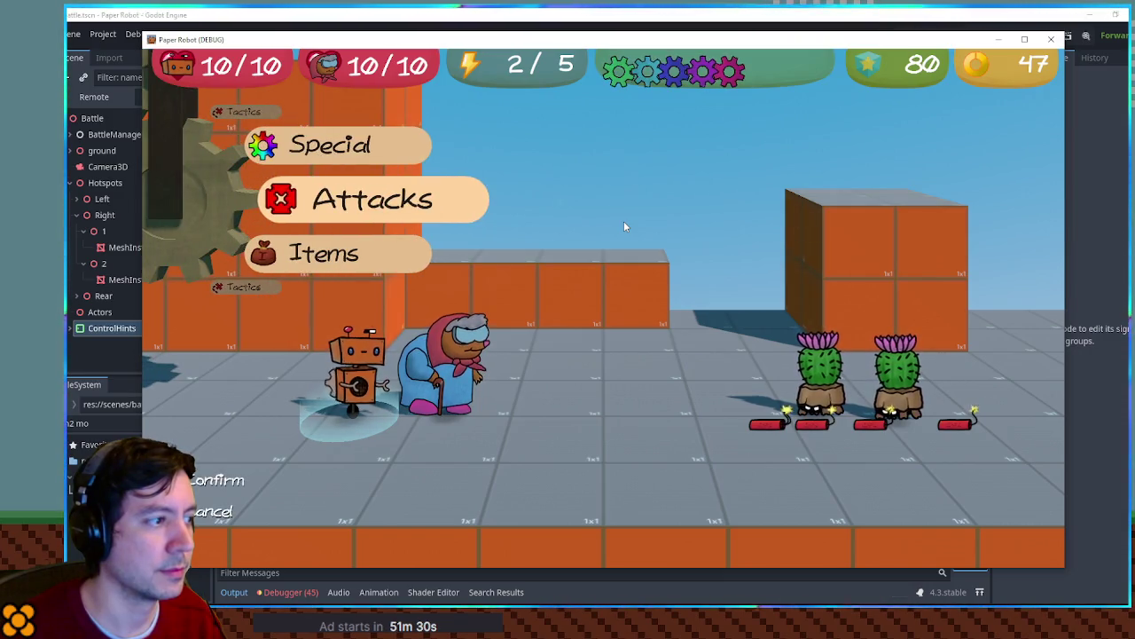
key(Up)
key(e)
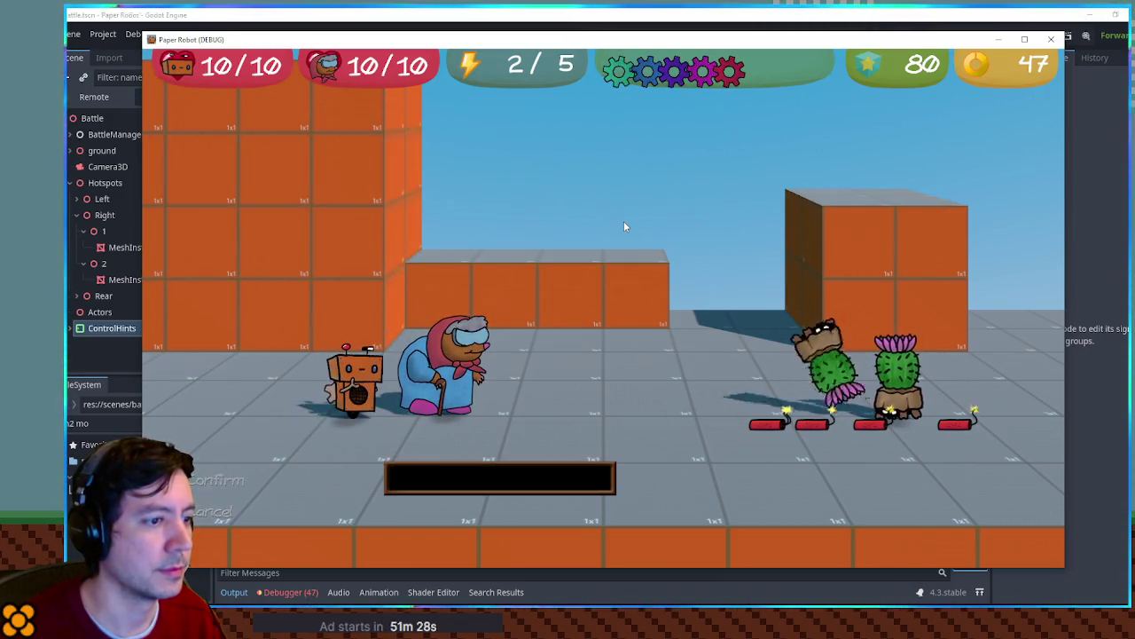
key(e)
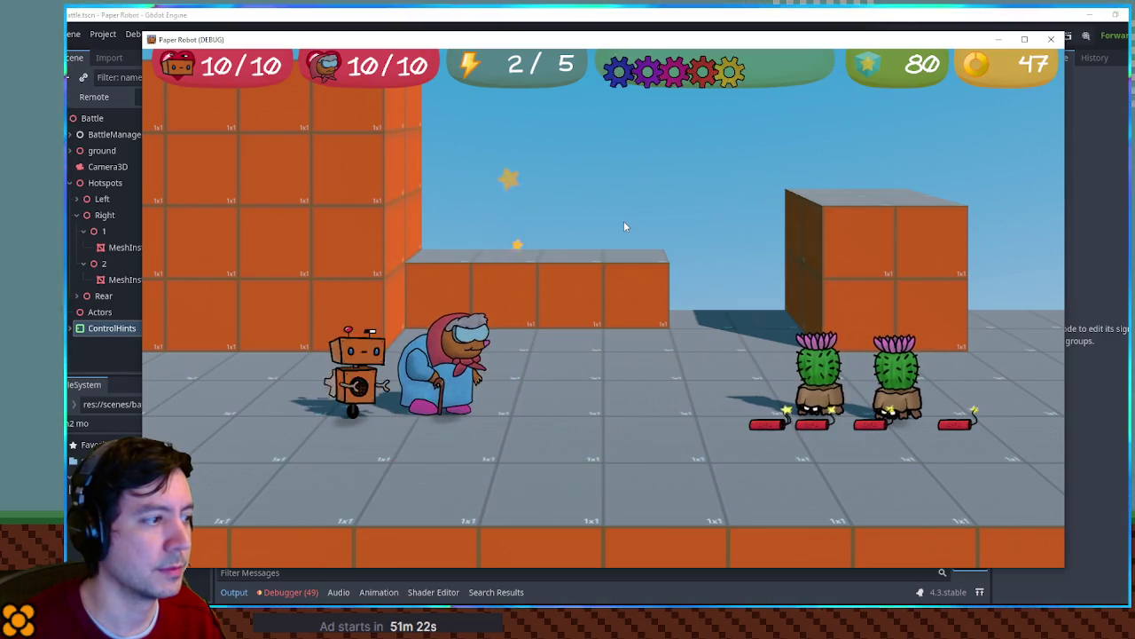
Use the Detonator attack to blow up the bombs, then stop the game
key(Return)
key(Down)
key(Down)
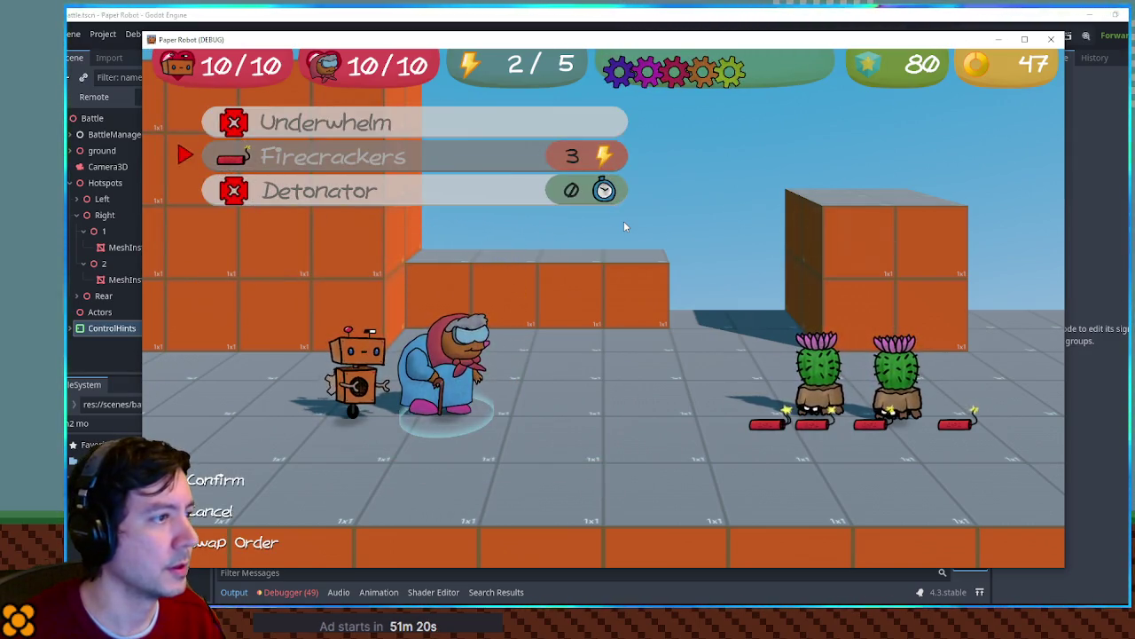
key(Return)
key(Return)
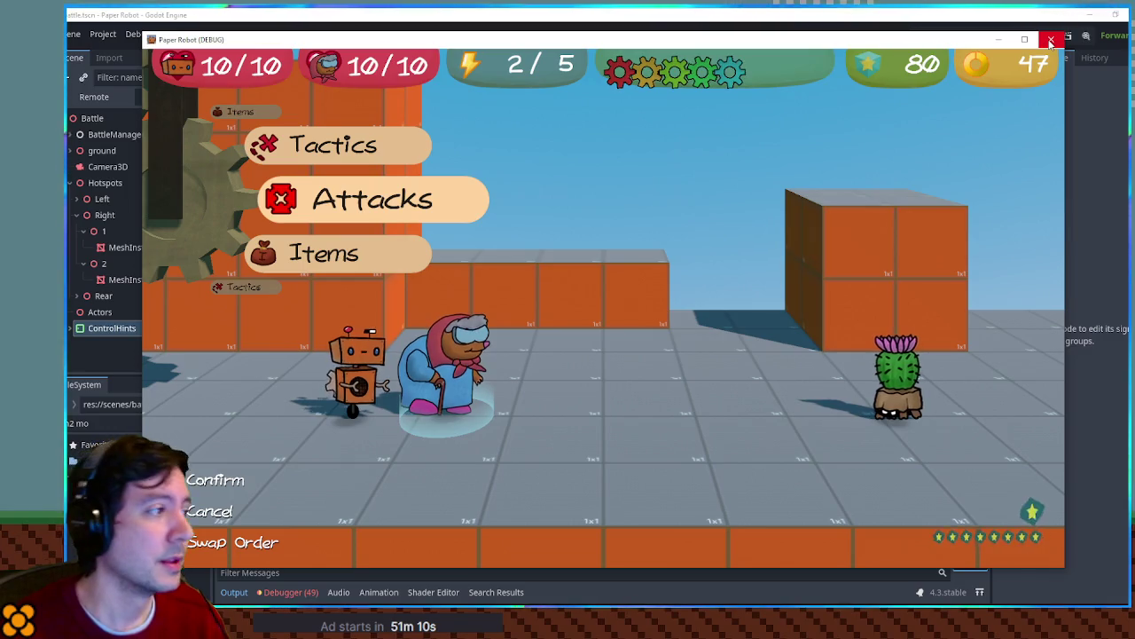
key(F8)
click(759, 347)
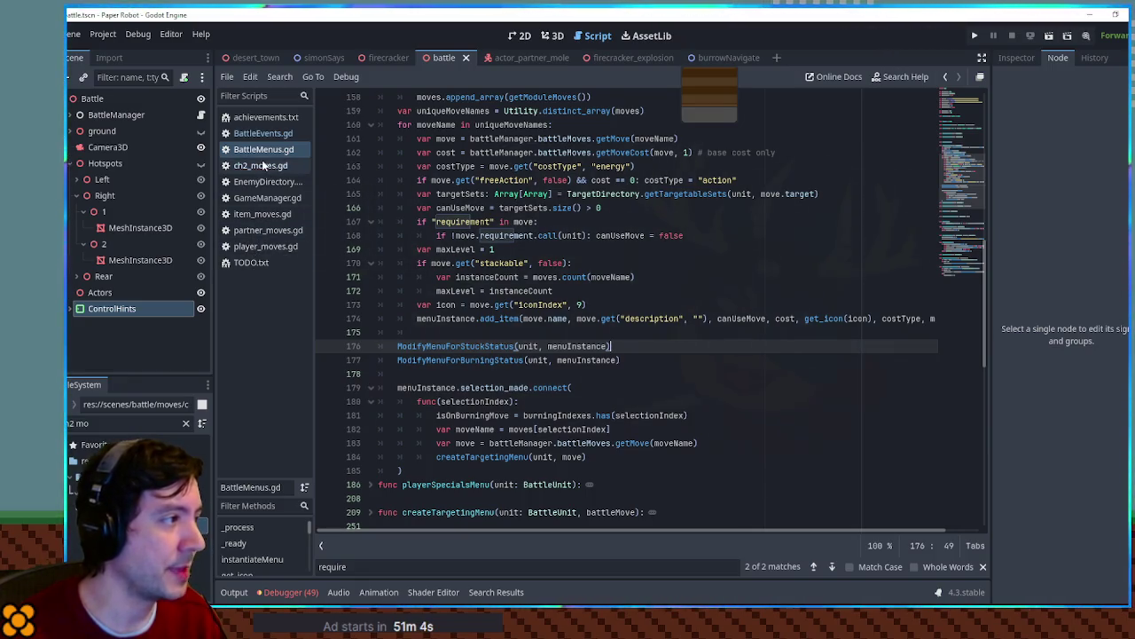
Cut 'freeAction = true,' from MoleDetonate in partner_moves.gd, save, and open TODO.txt
click(666, 365)
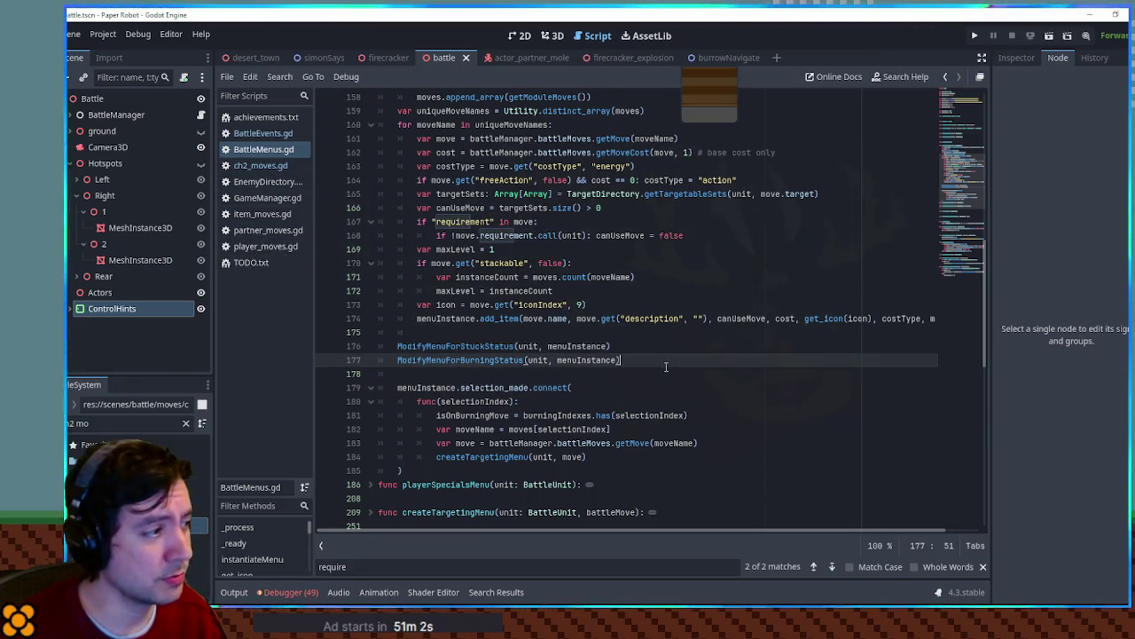
click(267, 230)
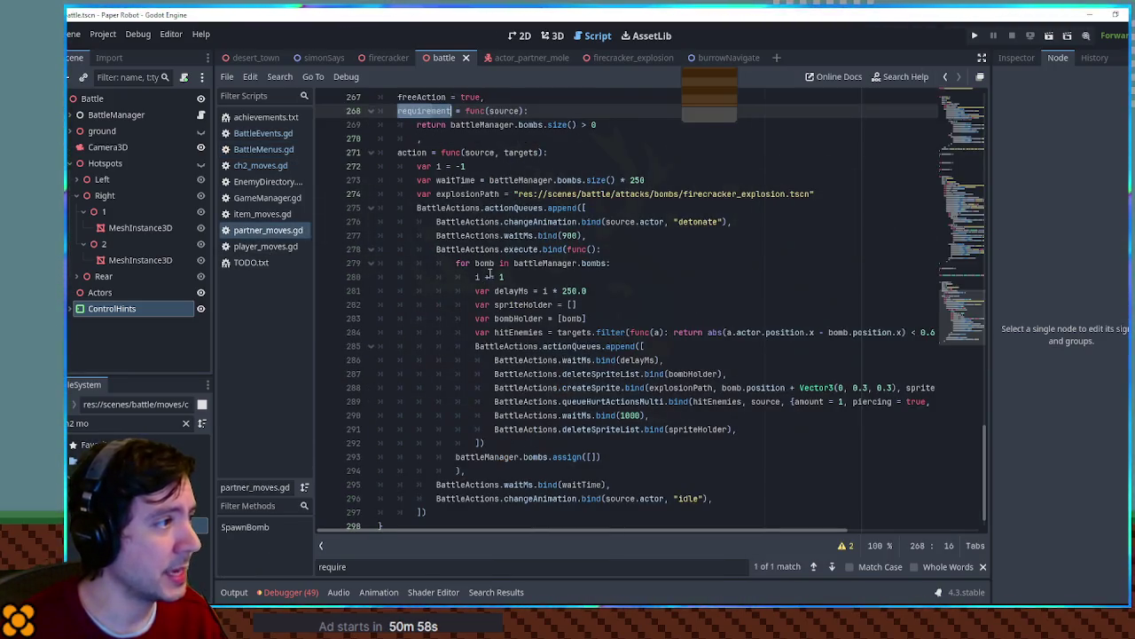
scroll(488, 275, up, 3)
click(427, 223)
key(ctrl+x)
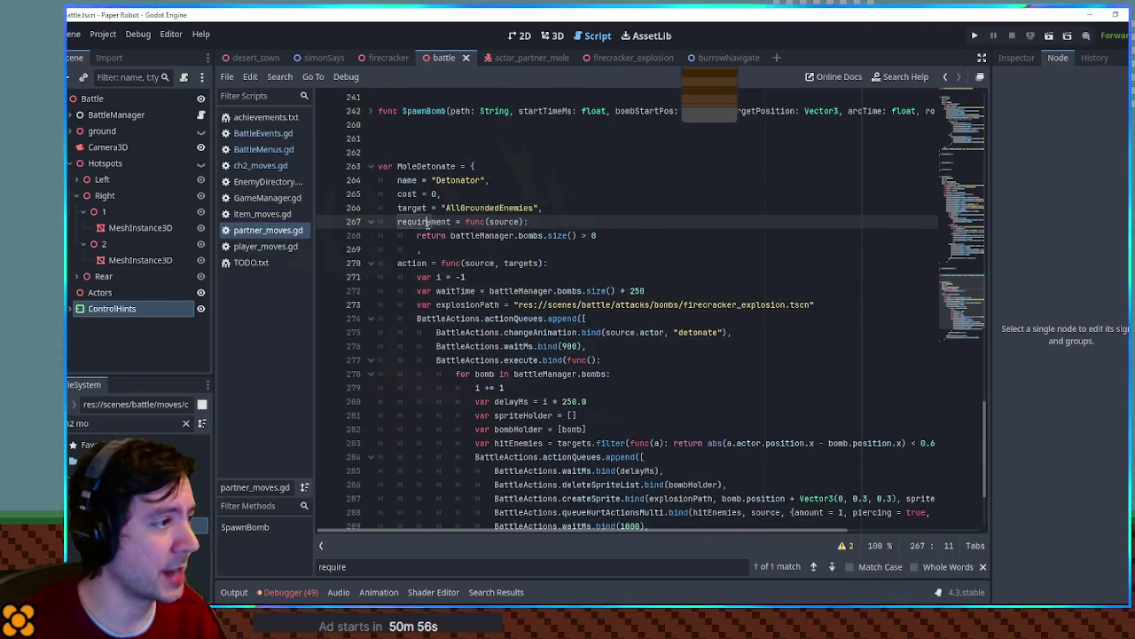
key(ctrl+s)
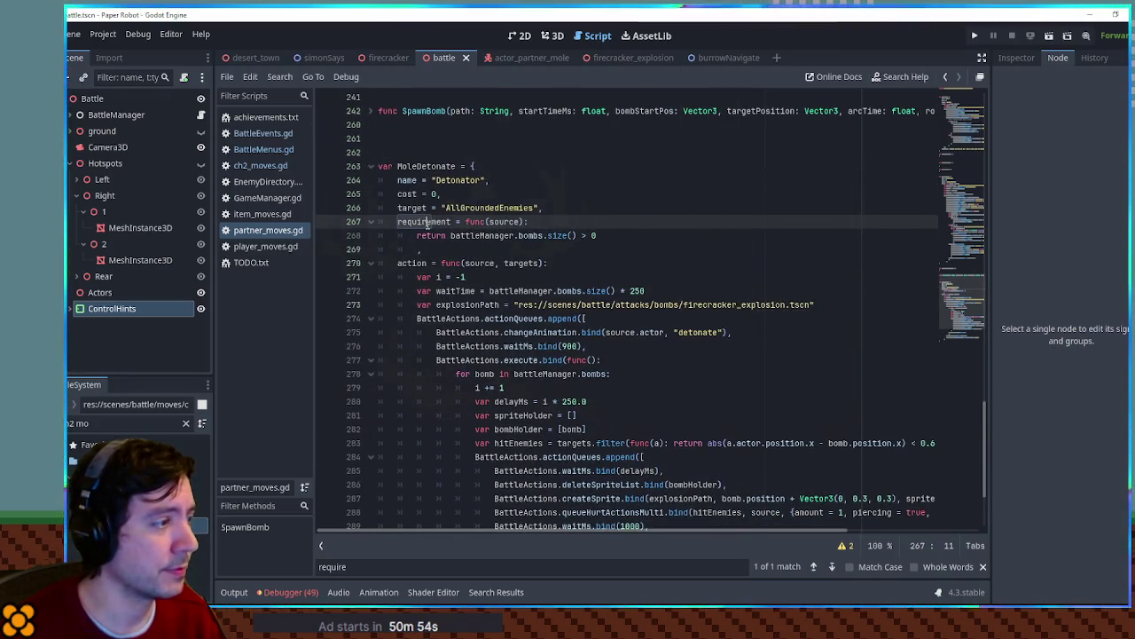
scroll(421, 303, up, 7)
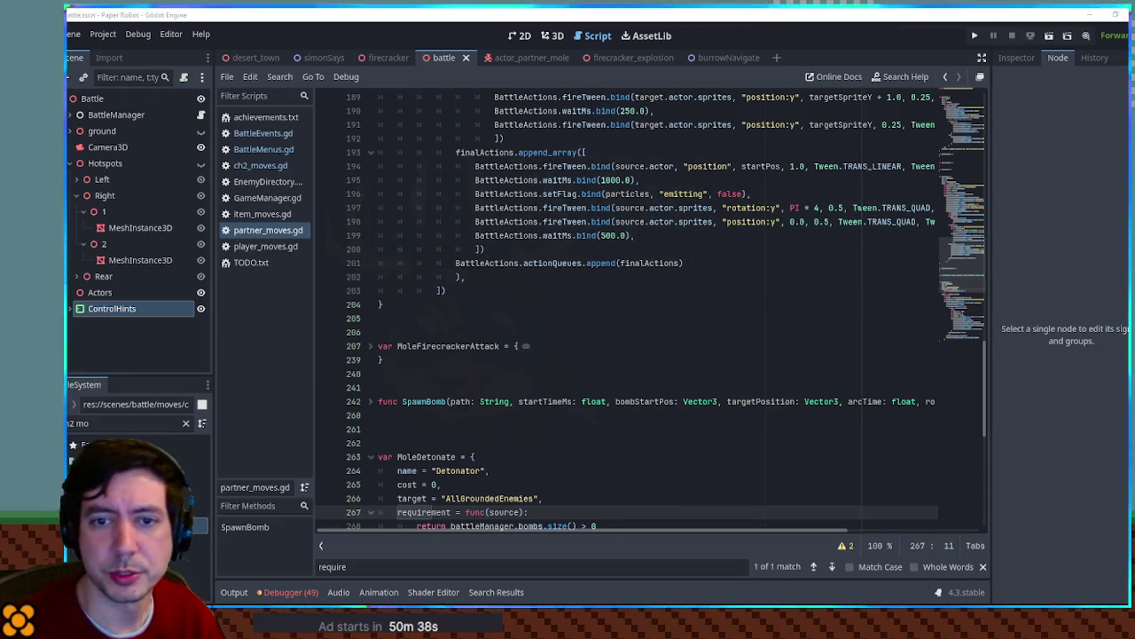
click(271, 263)
Delete the TODO.txt notes through 'Mole bomb throwing pose', save, and run the game with F5
key(ctrl+shift+Home)
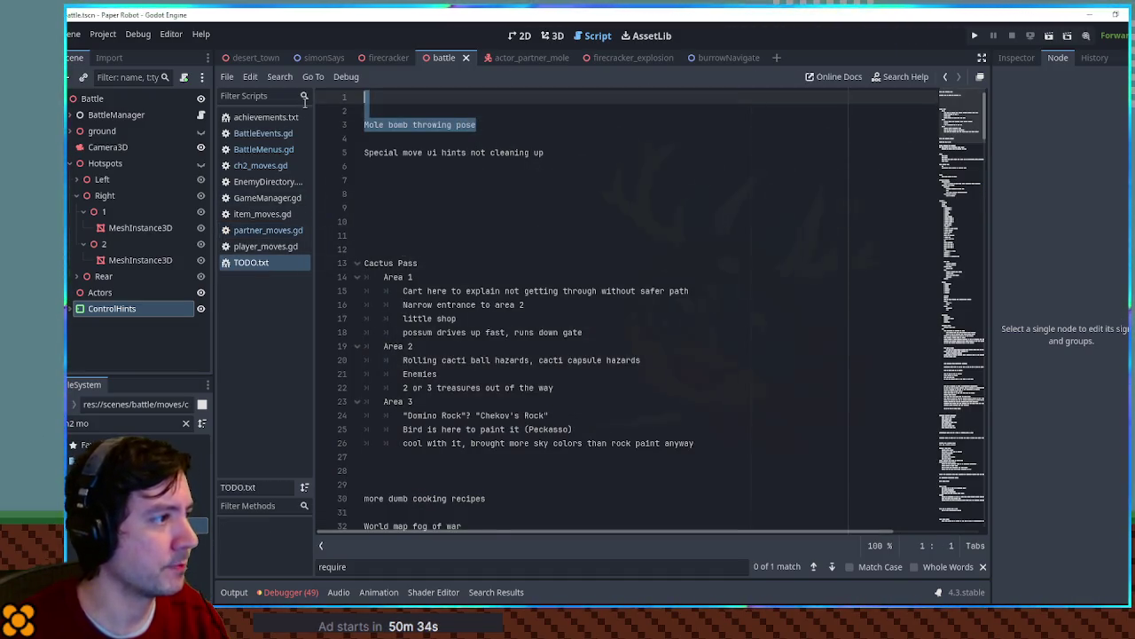
key(Delete)
click(447, 111)
key(Return)
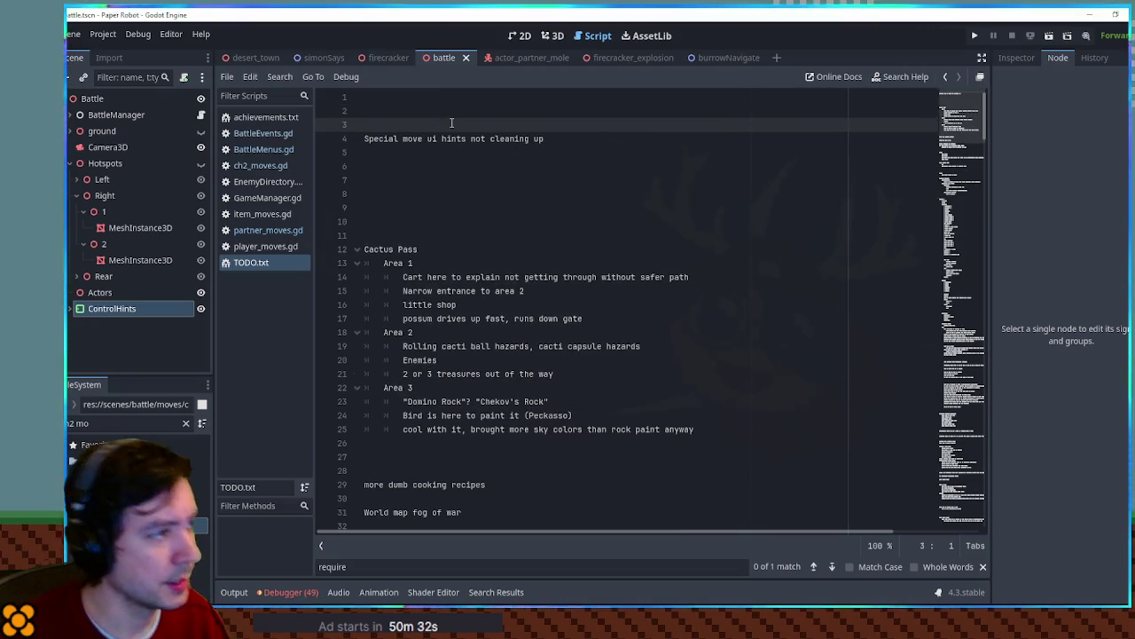
key(Down)
key(Down)
key(shift+Up)
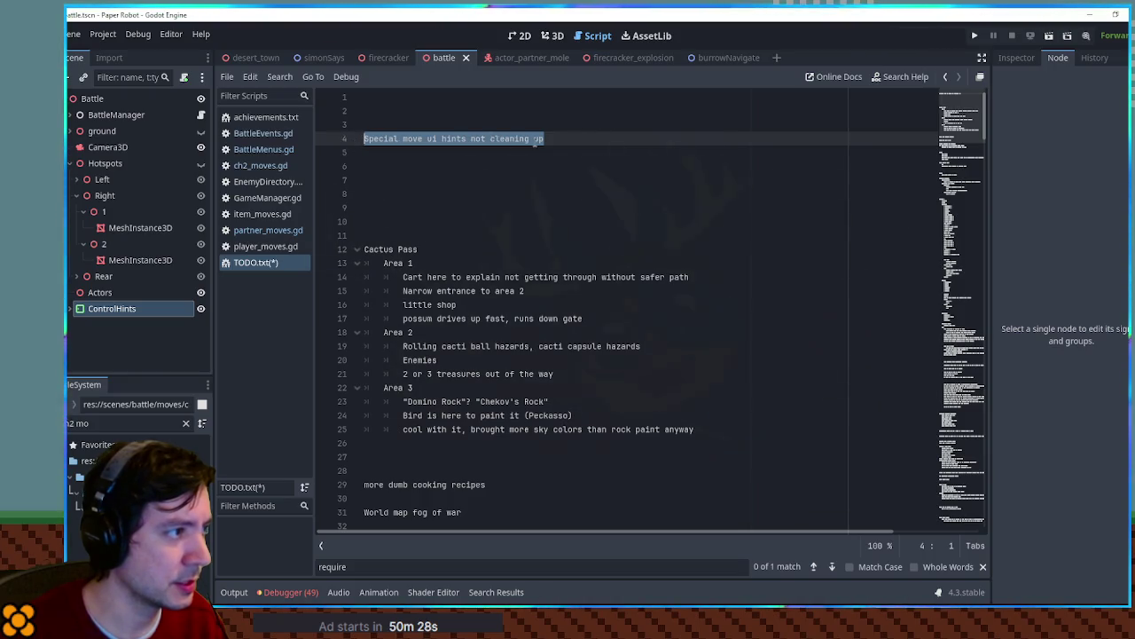
click(528, 124)
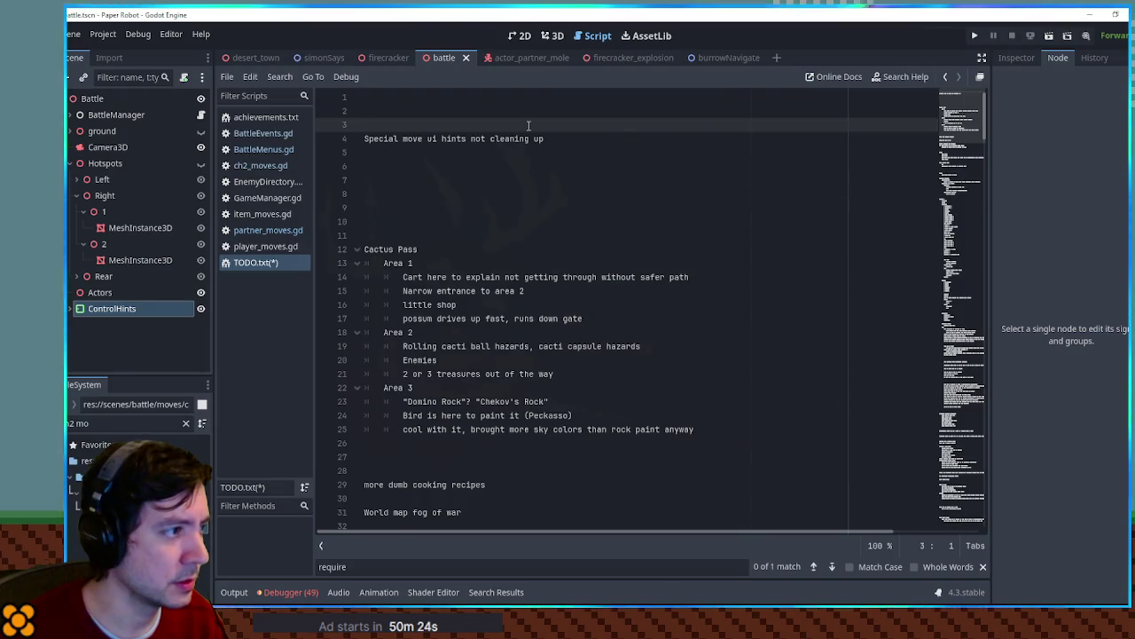
key(ctrl+s)
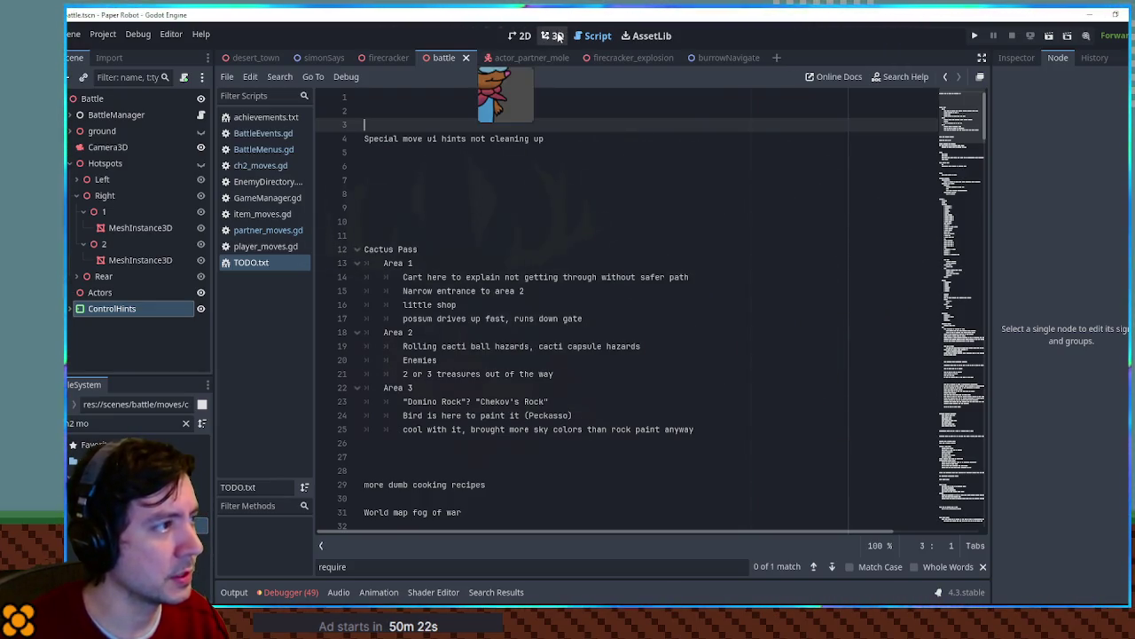
key(F5)
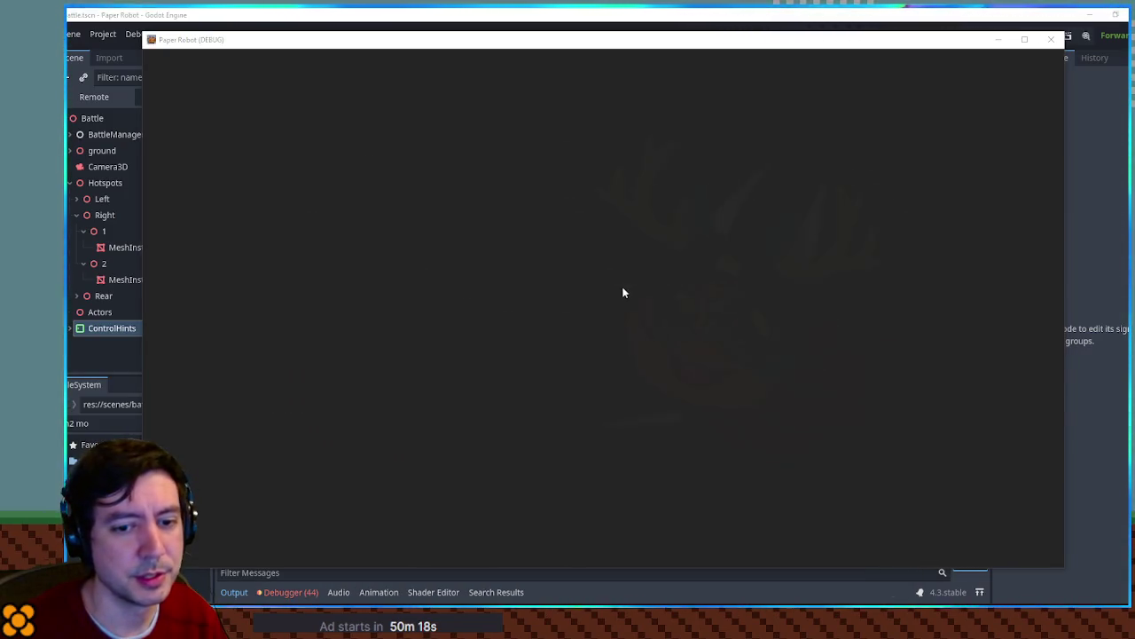
Choose the Recoil Blast special move against both enemies
key(Up)
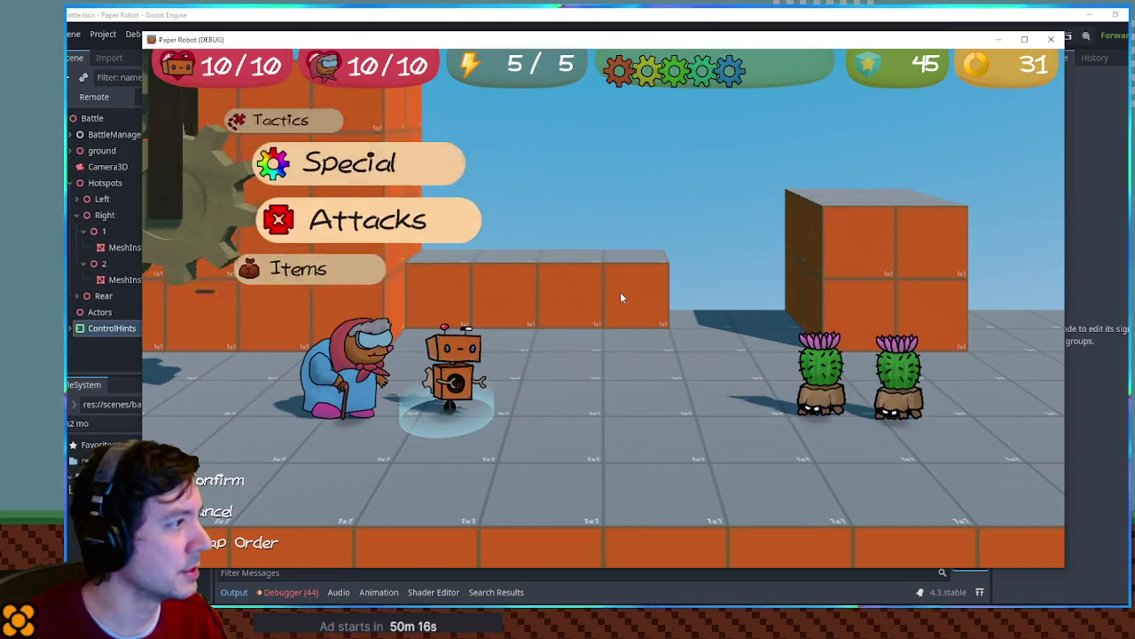
key(Return)
key(Down)
key(Down)
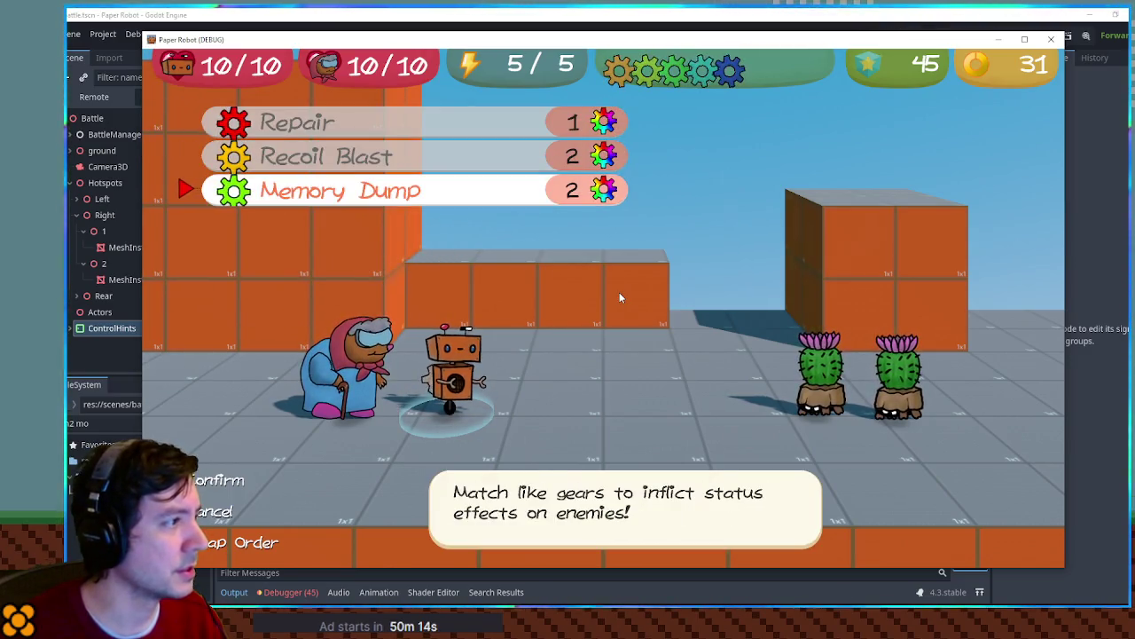
key(Up)
key(Return)
key(Return)
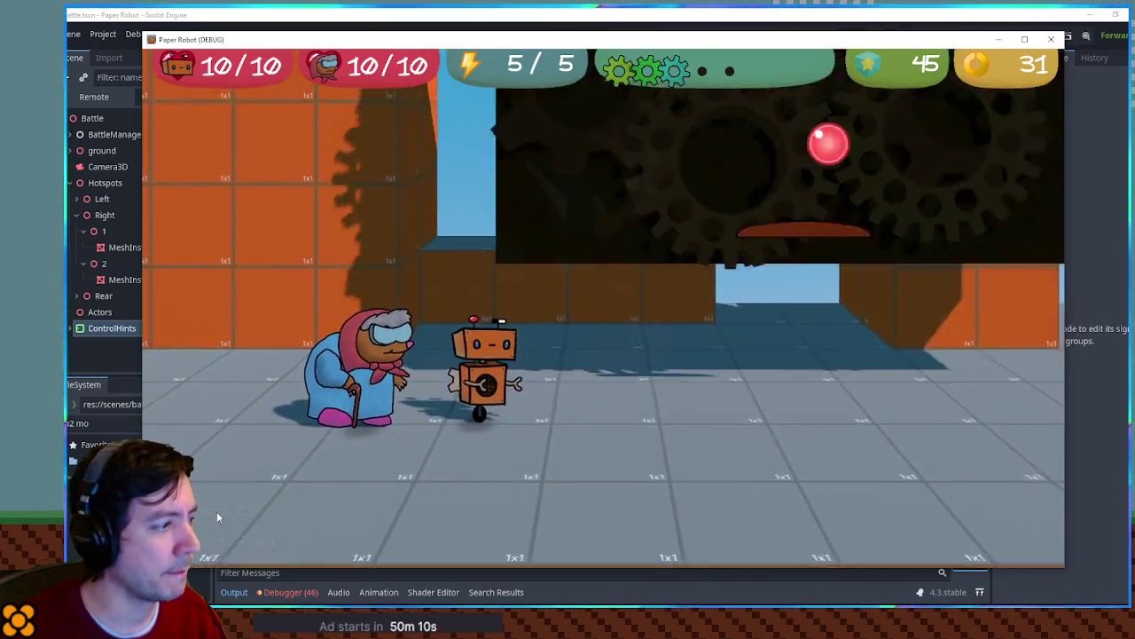
Steer the paddle left and right to keep the ball bouncing, then close the game window
key(Left)
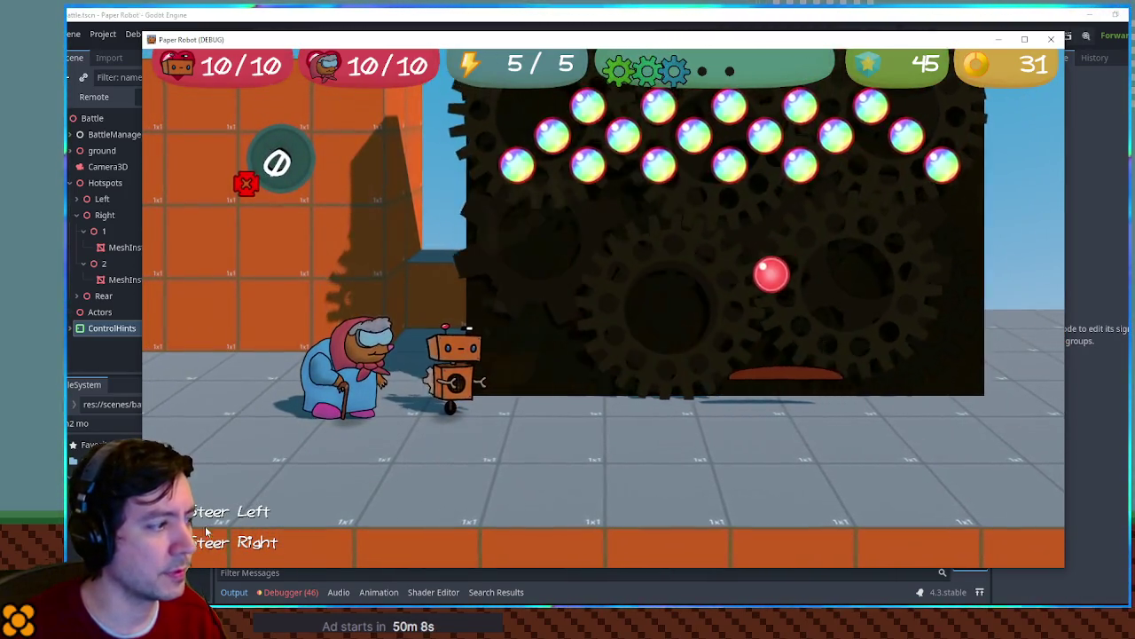
key(Left)
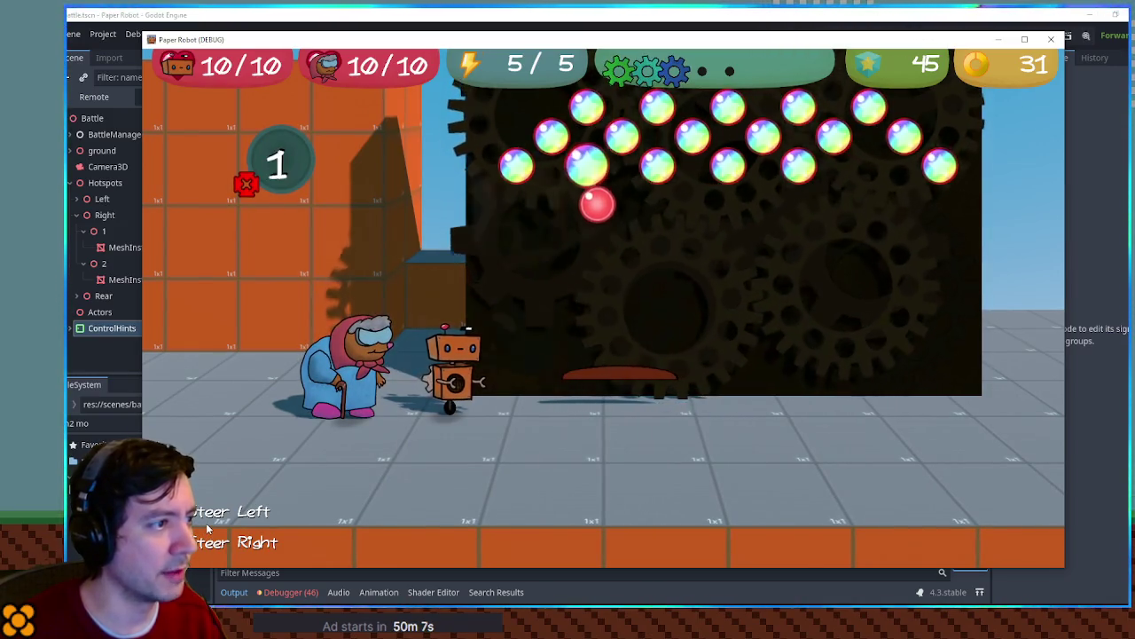
key(Left)
key(Right)
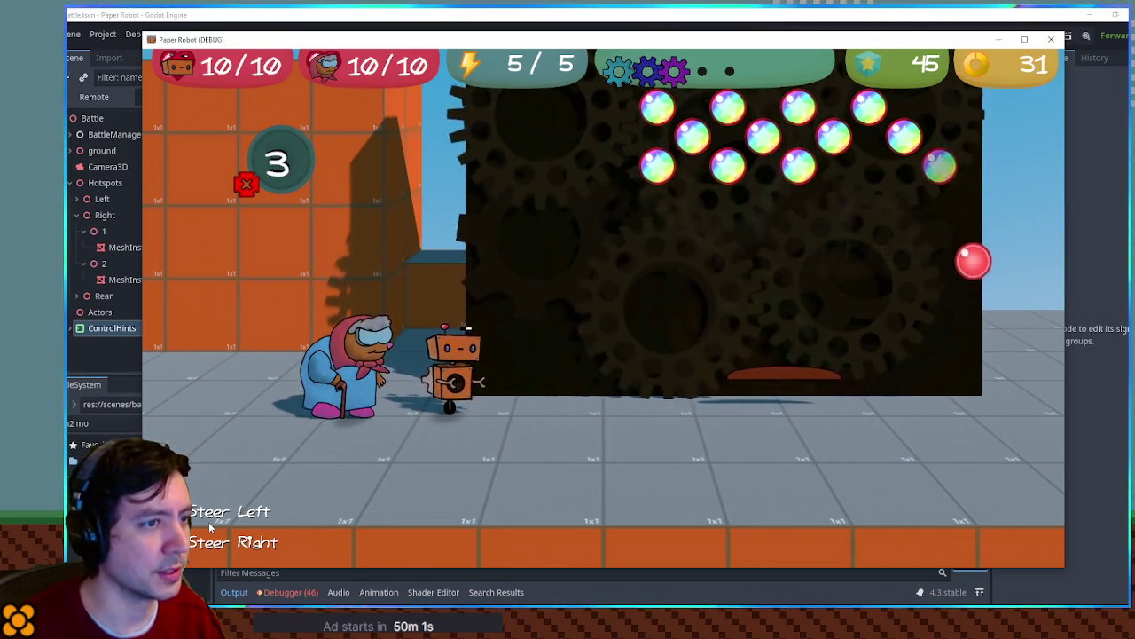
key(Right)
key(Left)
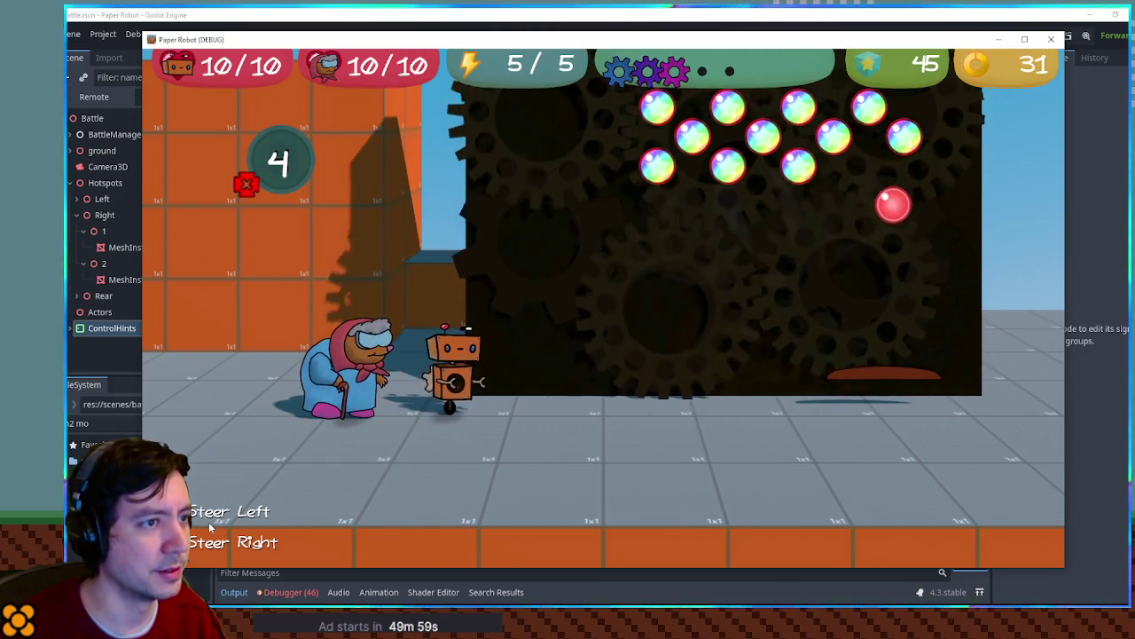
key(Left)
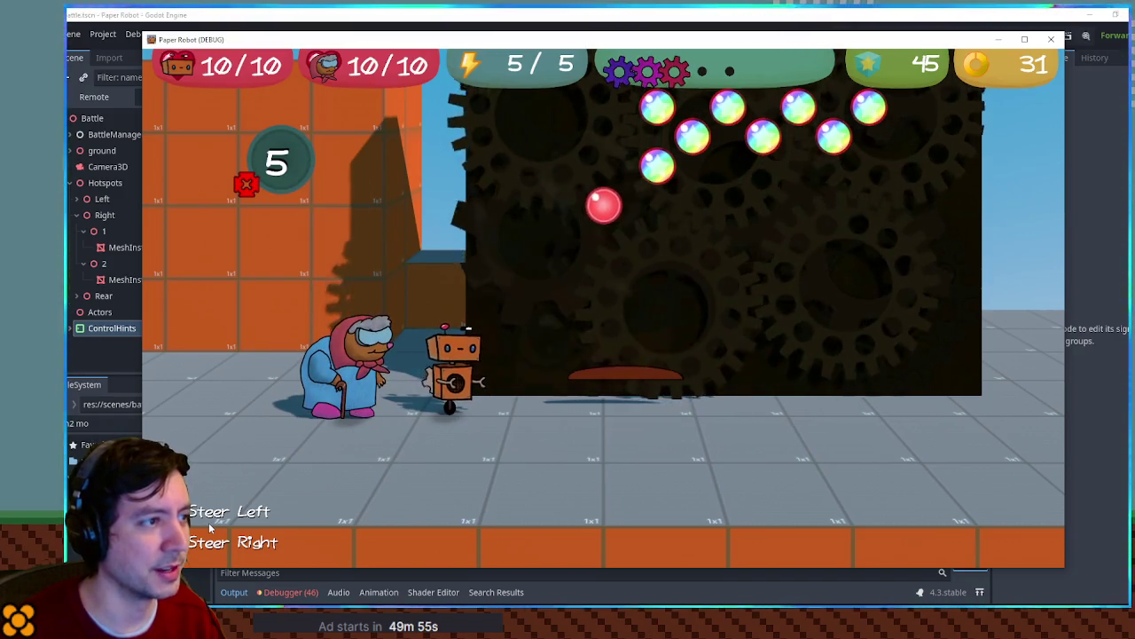
key(Right)
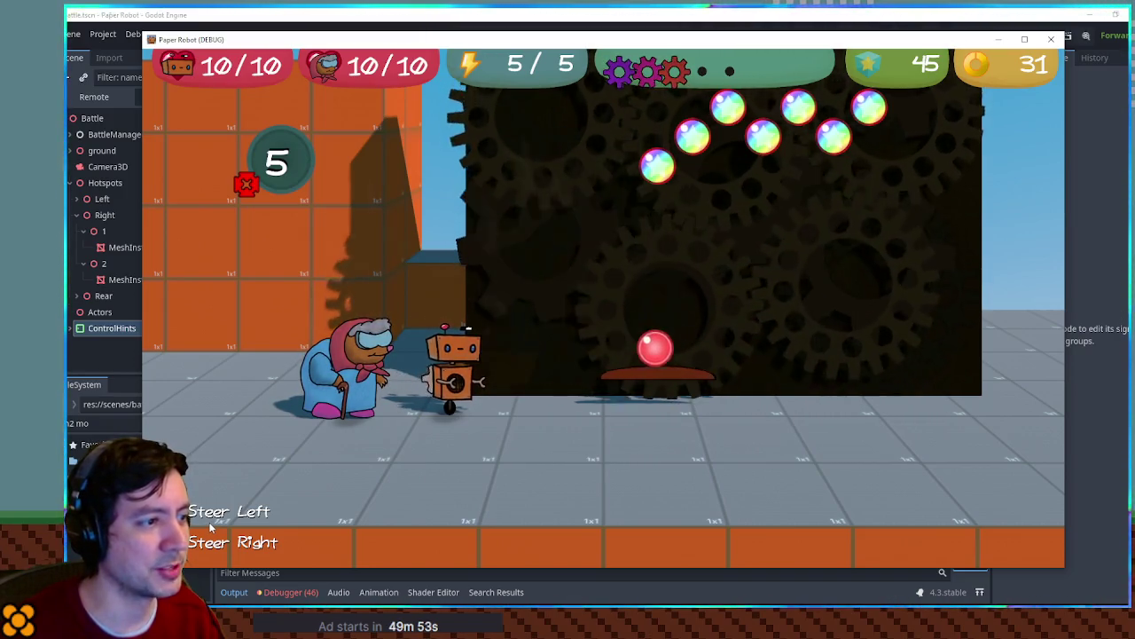
key(Left)
key(Left)
key(Right)
key(Left)
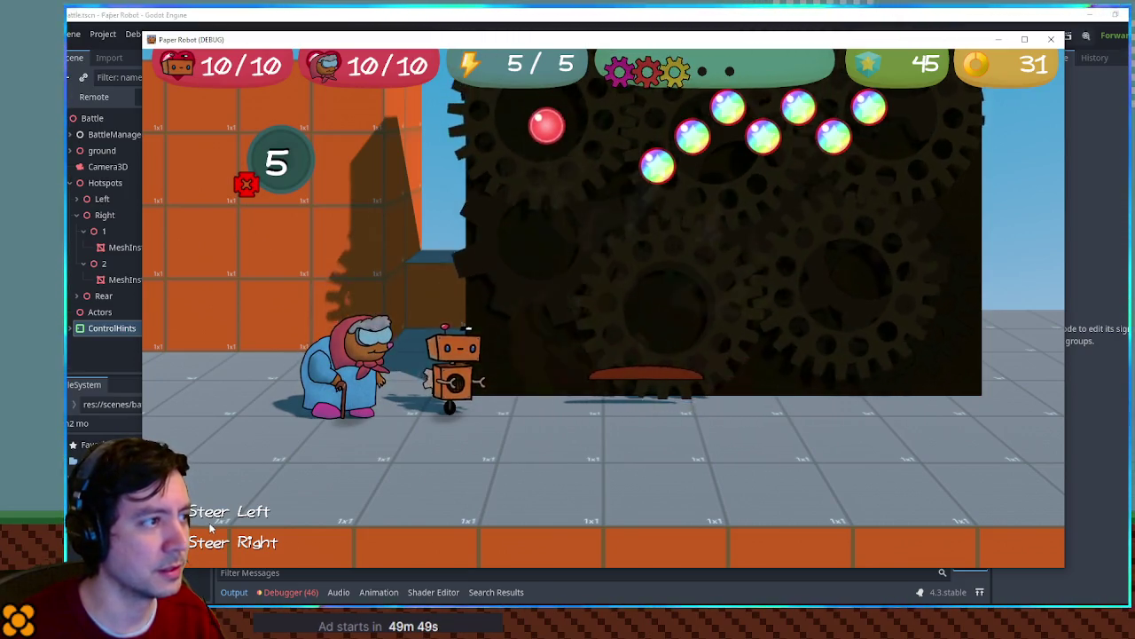
key(Right)
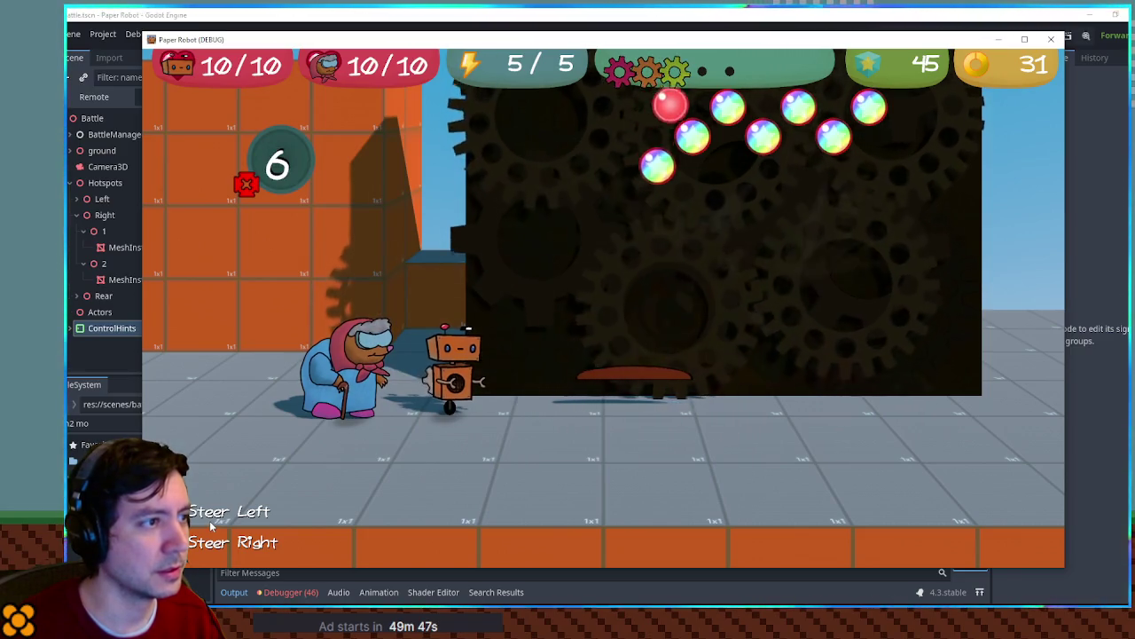
key(Left)
key(Right)
key(Right)
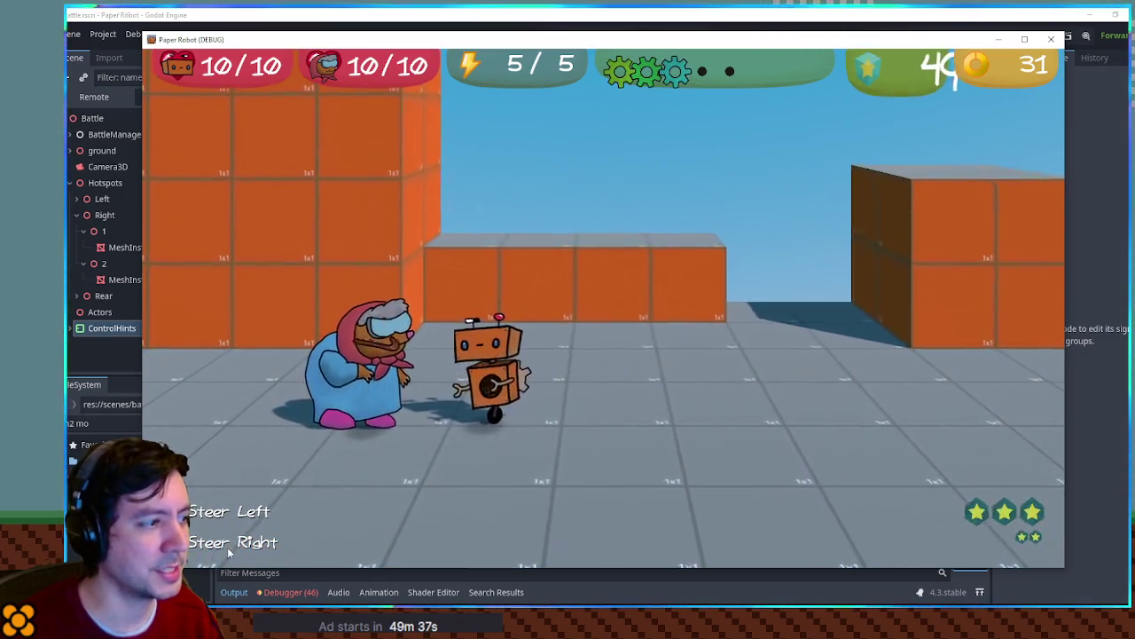
click(1053, 41)
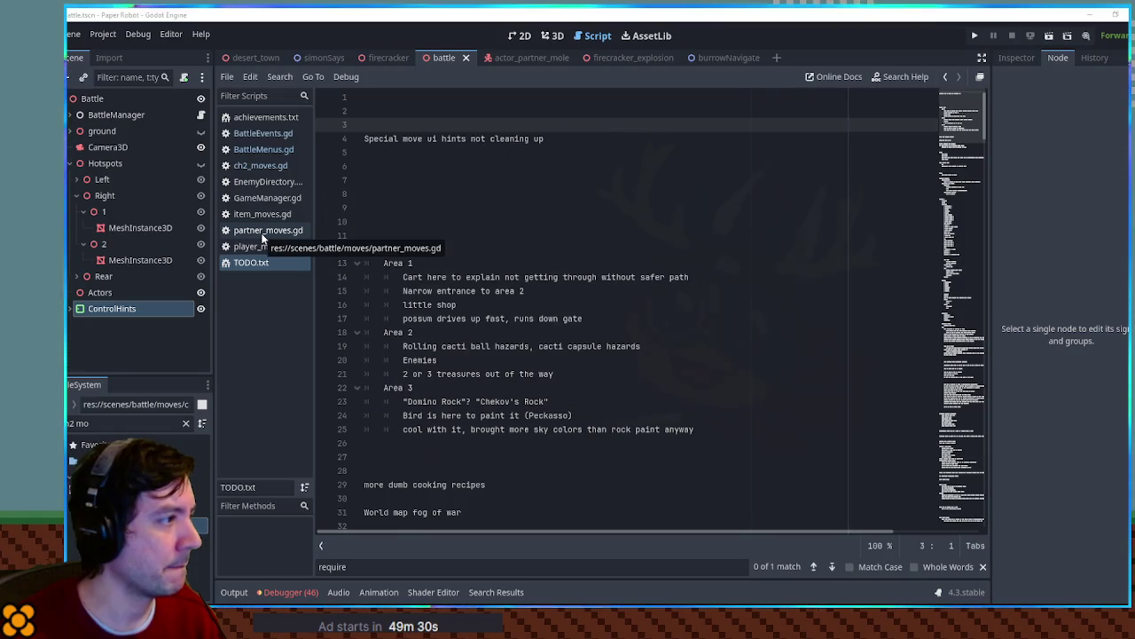
Filter the project files for 'special_moves' and open the breakout special minigame script
click(121, 421)
key(ctrl+a)
text(specia)
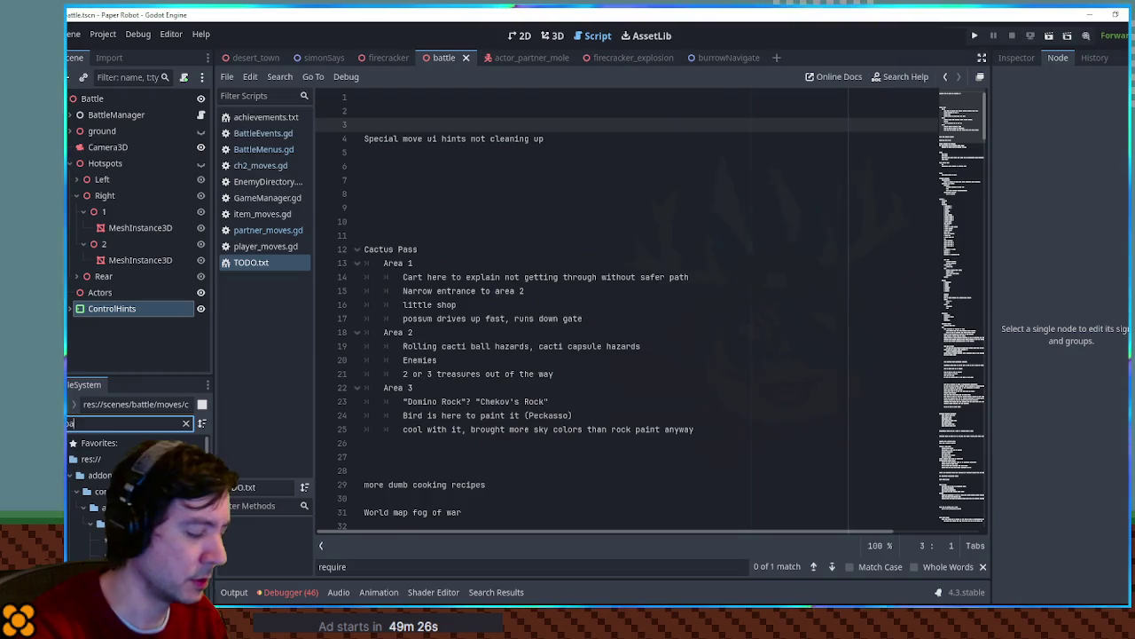
text(l_move)
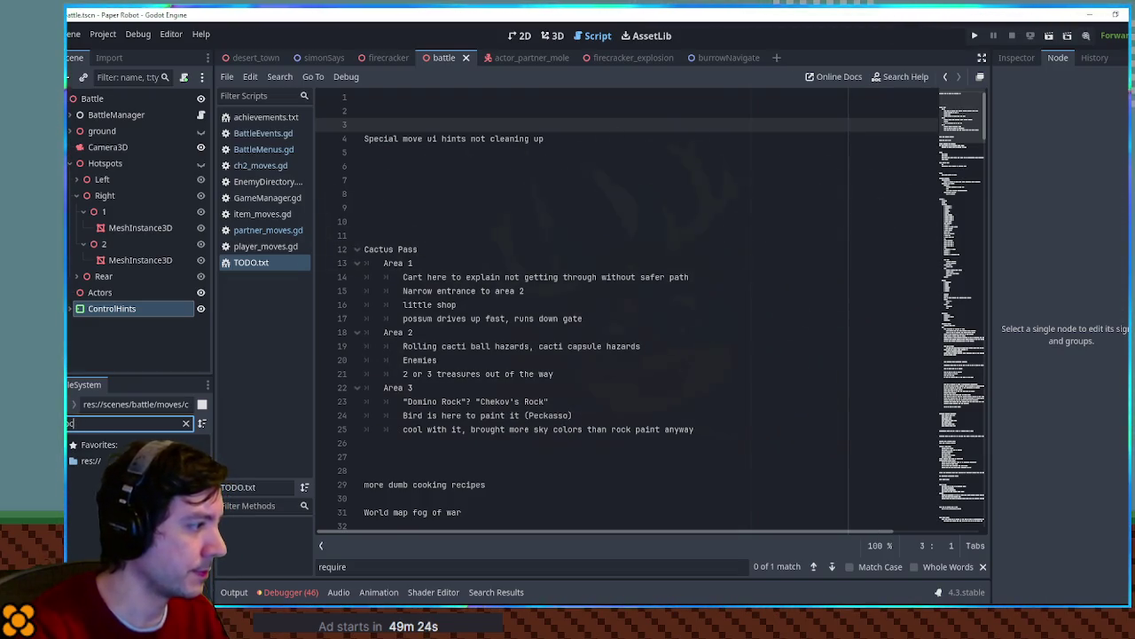
text(s)
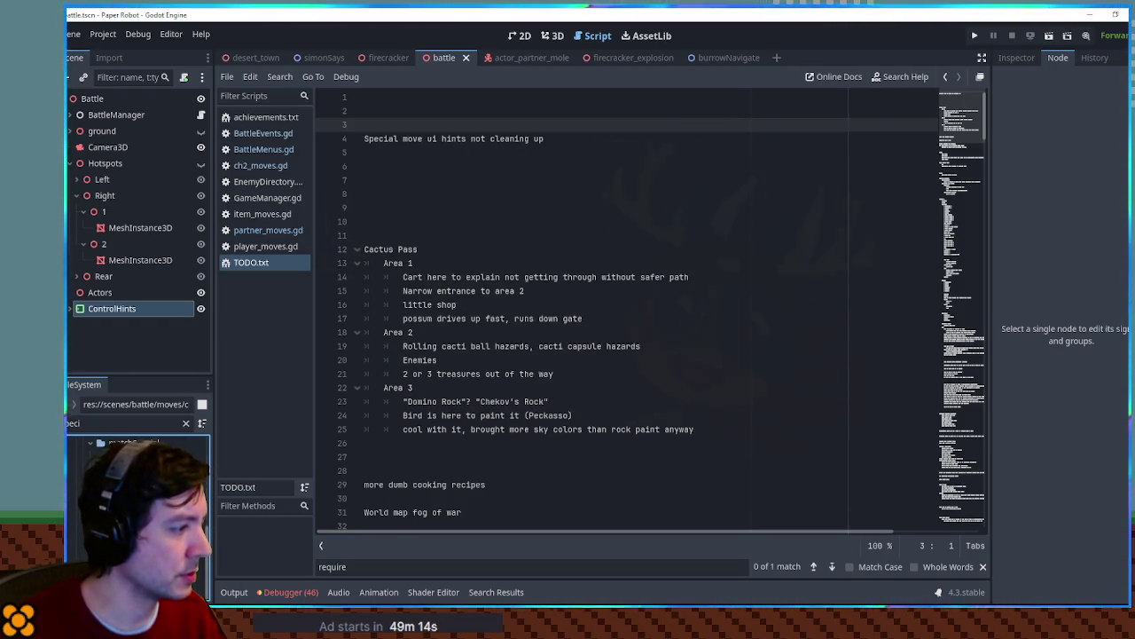
scroll(501, 347, down, 2)
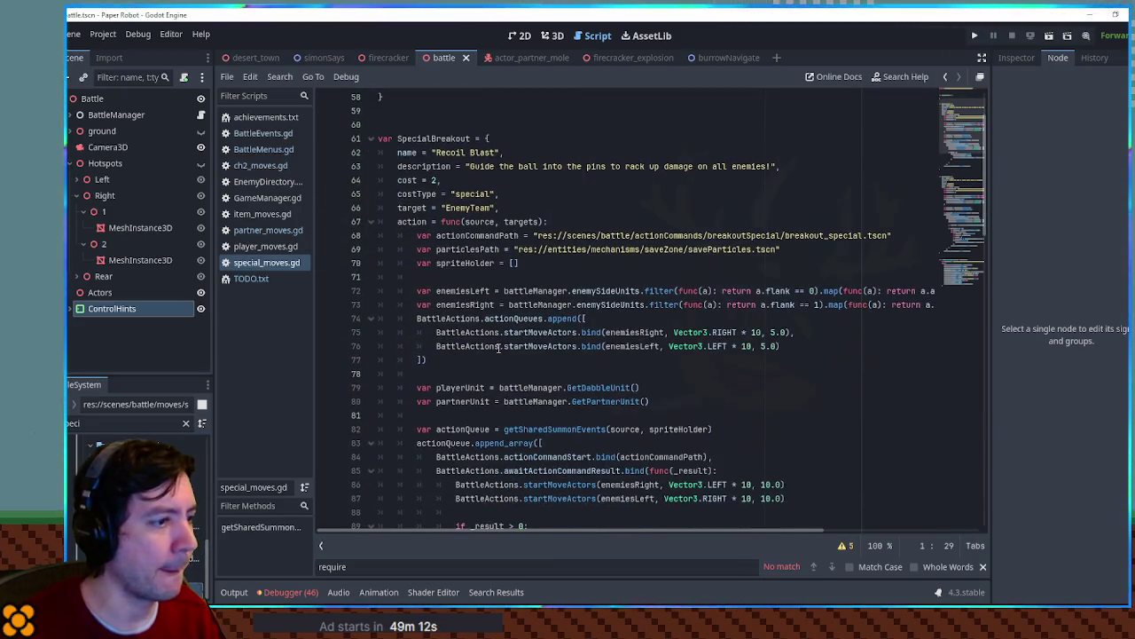
click(485, 236)
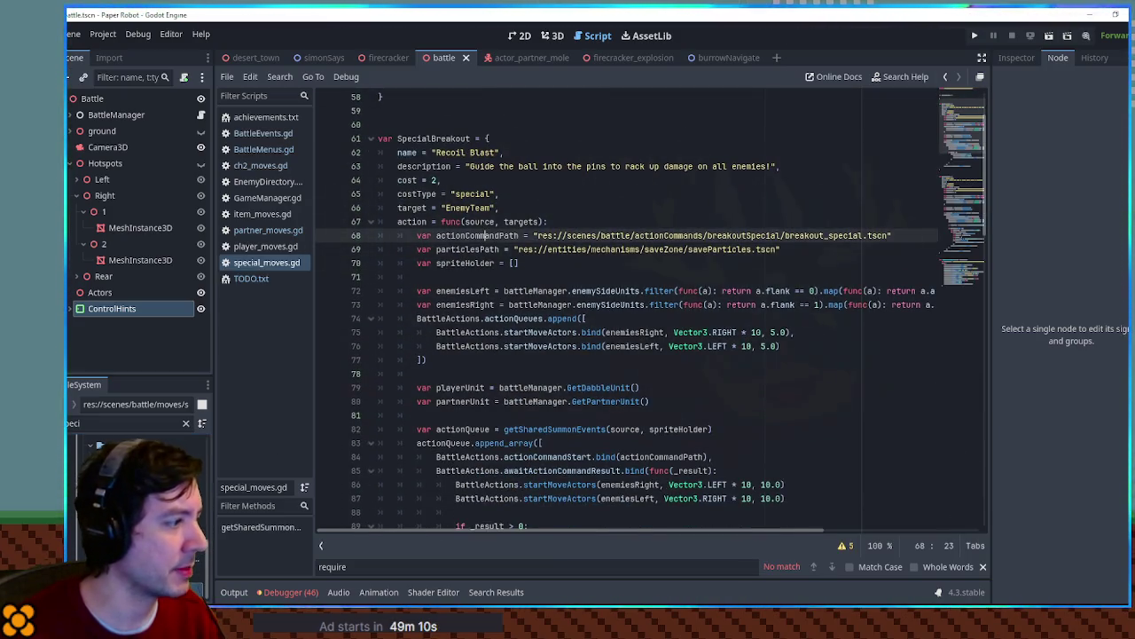
ctrl+click(689, 236)
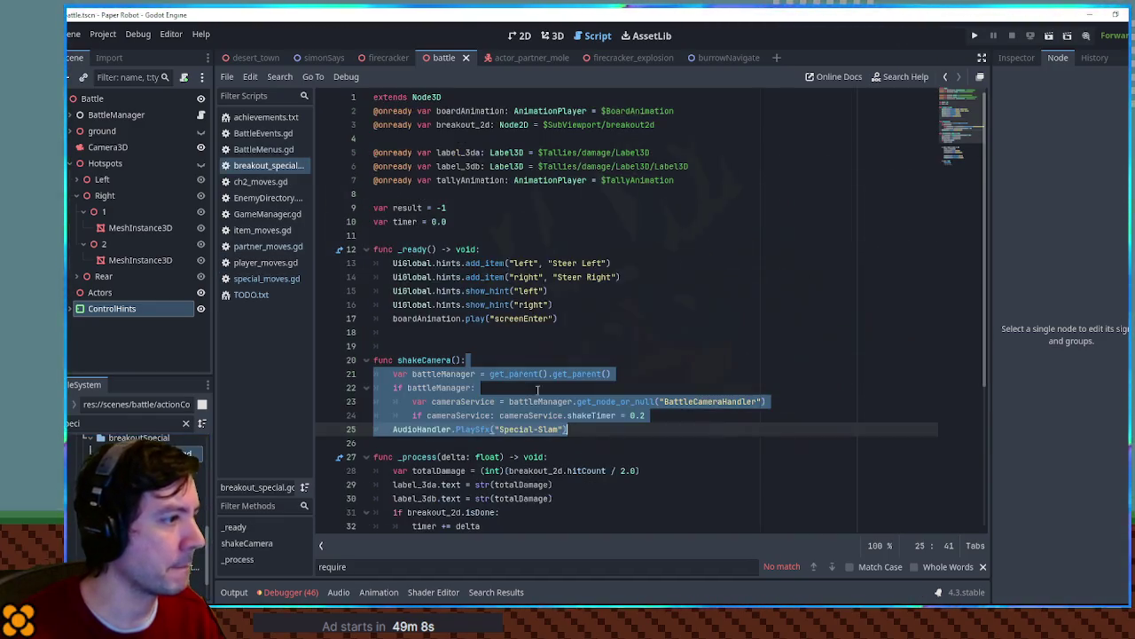
click(689, 331)
Find every usage of UiGlobal.hints across all project files
double_click(418, 263)
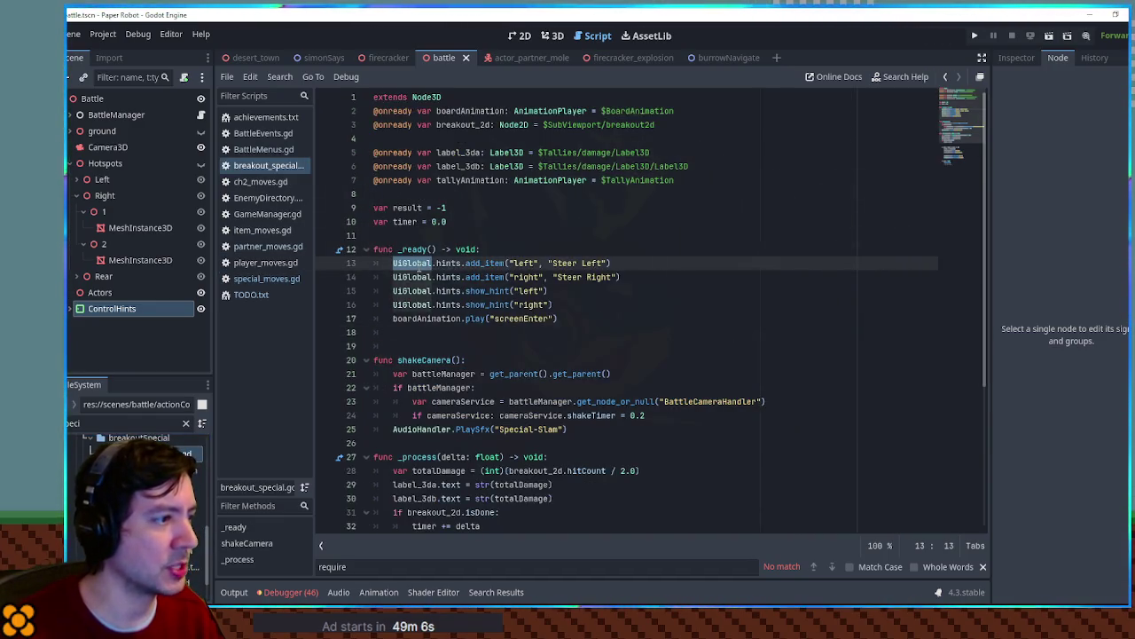
key(ctrl+shift+Right)
key(ctrl+shift+f)
click(584, 357)
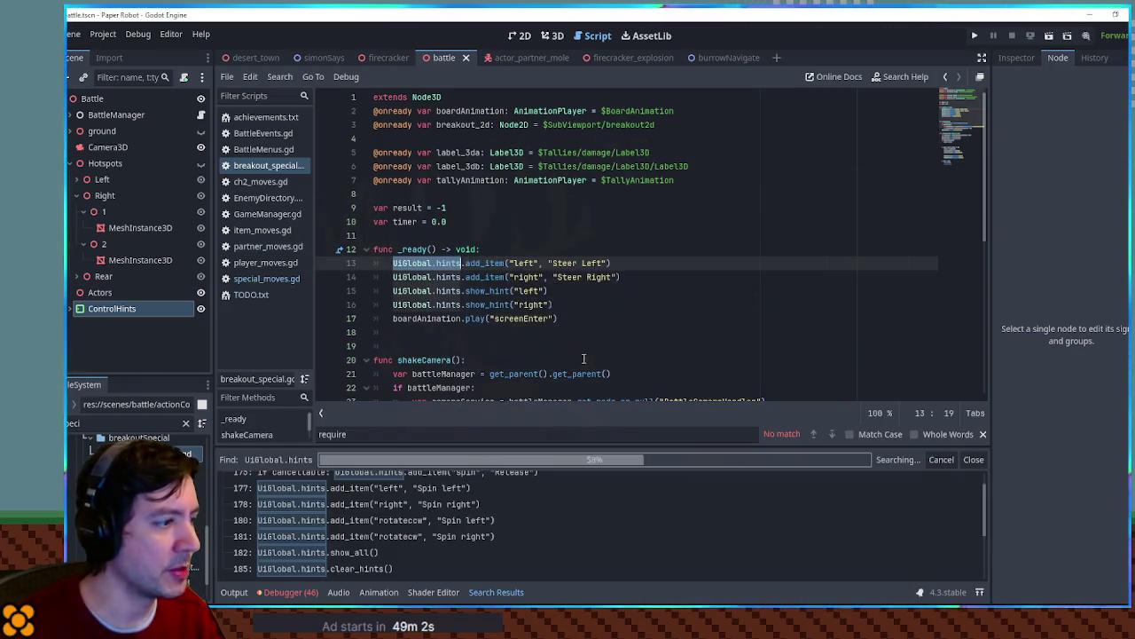
scroll(449, 563, down, 3)
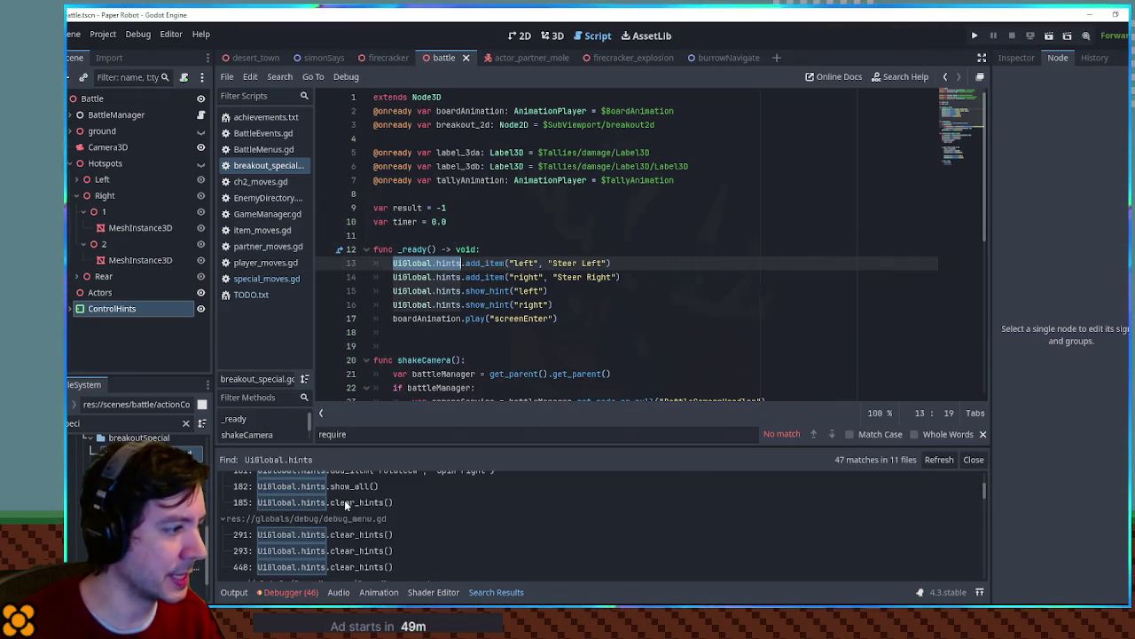
scroll(345, 500, up, 2)
Copy clear_hints() from regularGearSpinner and paste it after queue_free() in breakout_special.gd
click(345, 543)
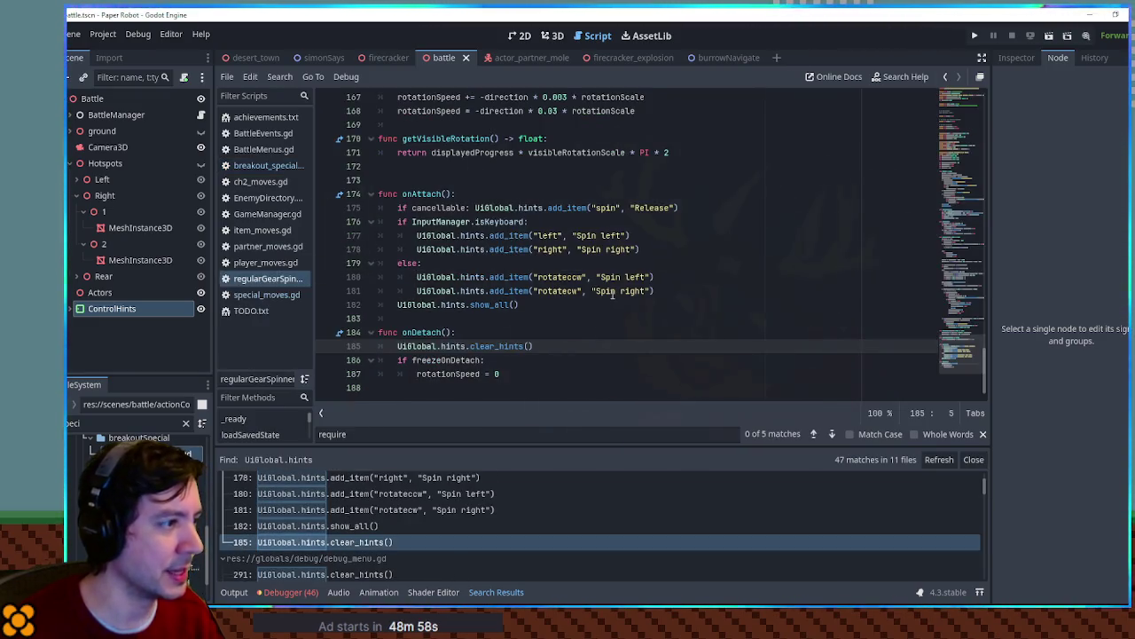
drag(557, 347, 555, 338)
key(ctrl+c)
middle_click(271, 279)
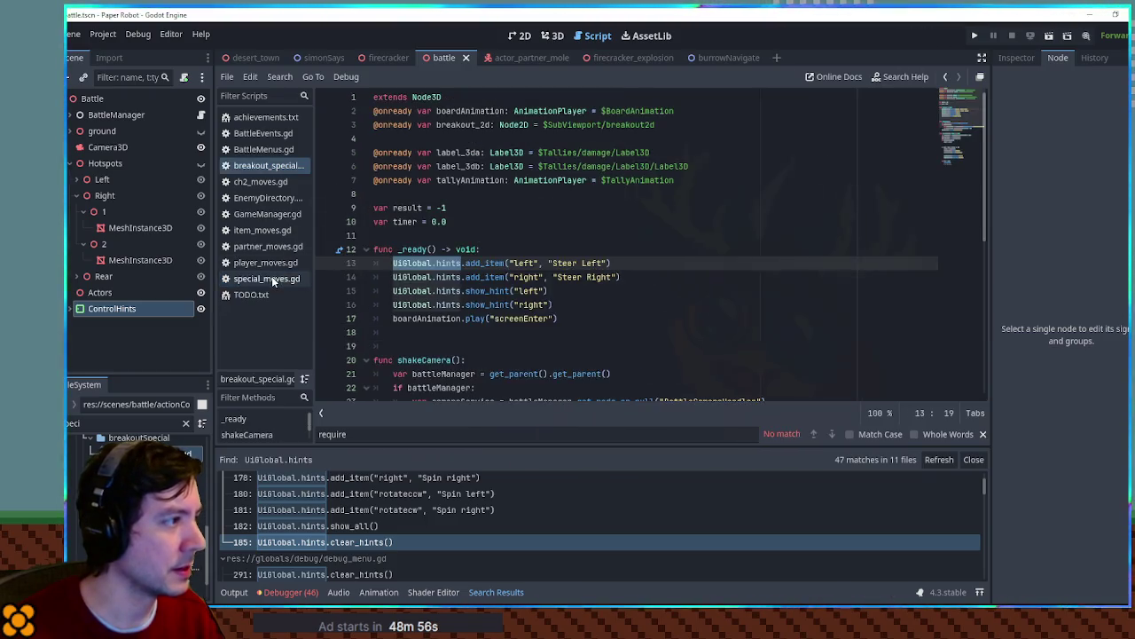
drag(962, 113, 961, 171)
click(490, 359)
key(ctrl+v)
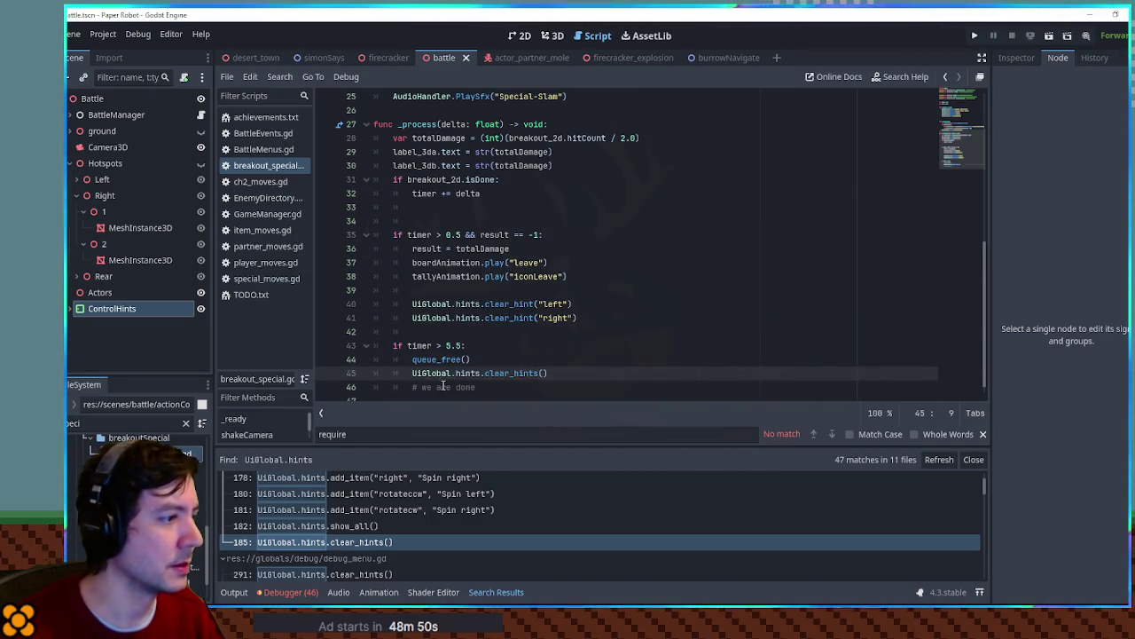
middle_click(269, 166)
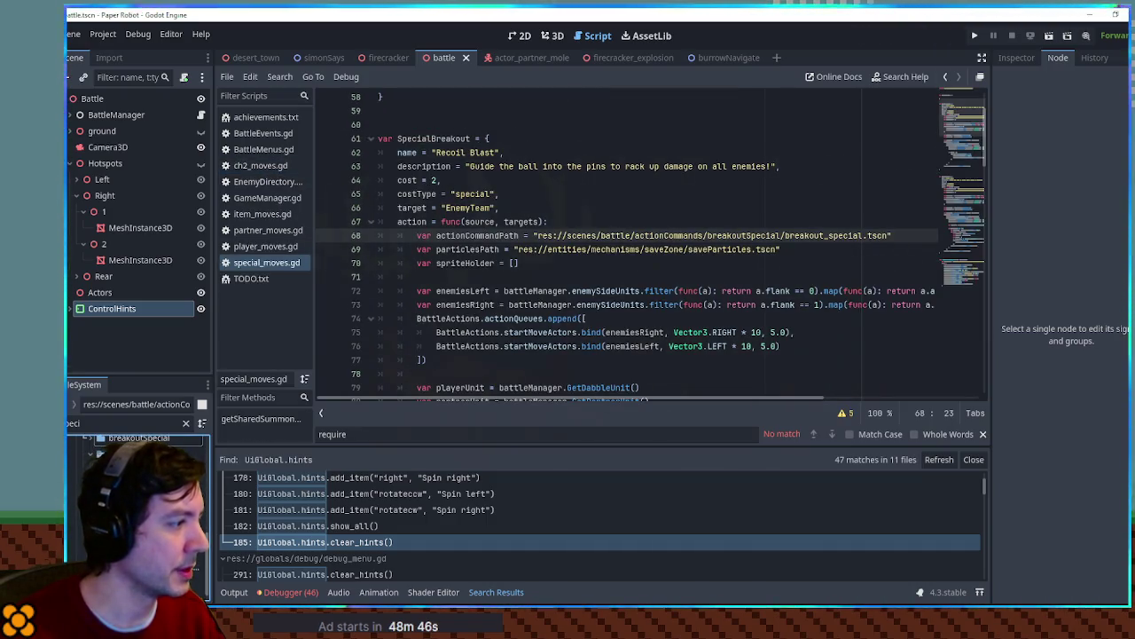
Add UiGlobal.hints.clear_hints() inside match_special.gd's timer > 5.5 block, fix indentation, and save
double_click(133, 453)
scroll(621, 248, down, 5)
click(490, 346)
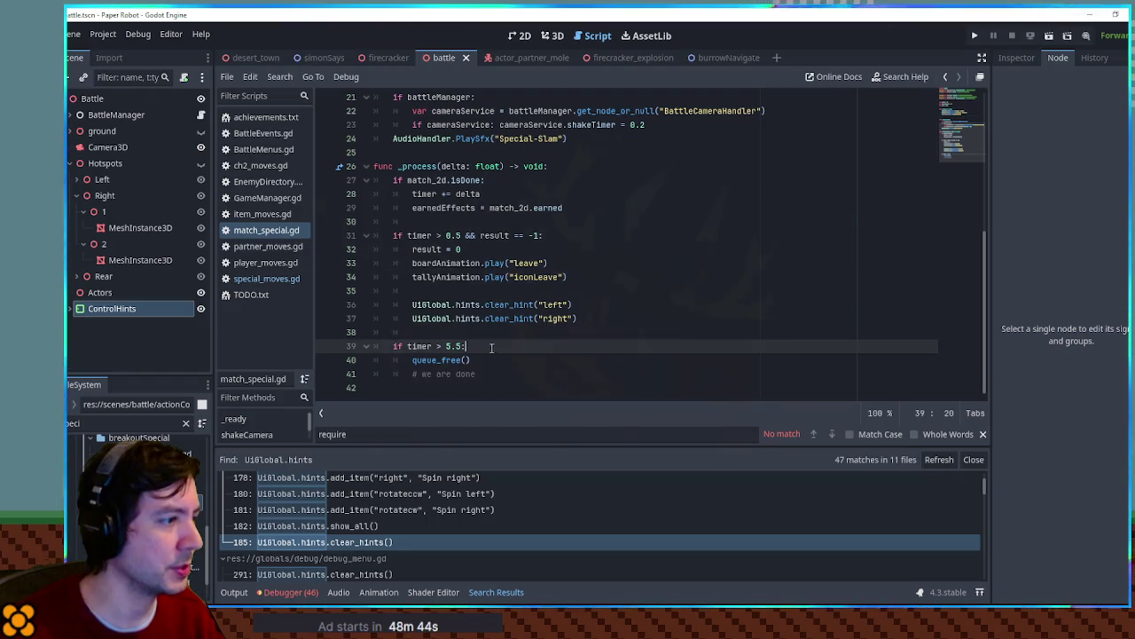
key(Return)
key(ctrl+v)
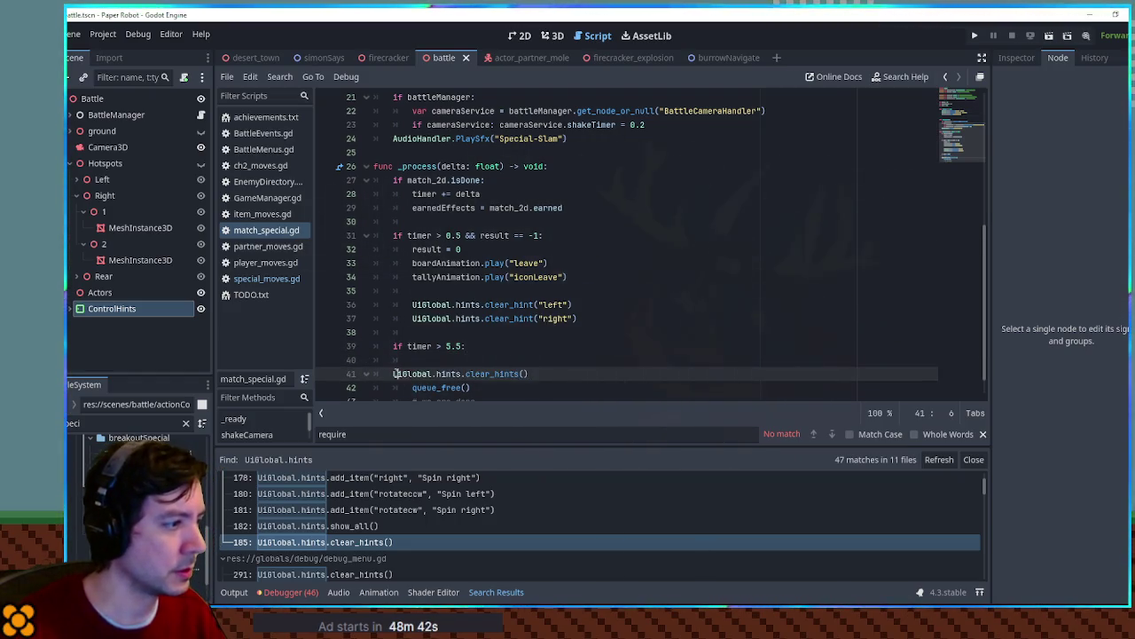
key(BackSpace)
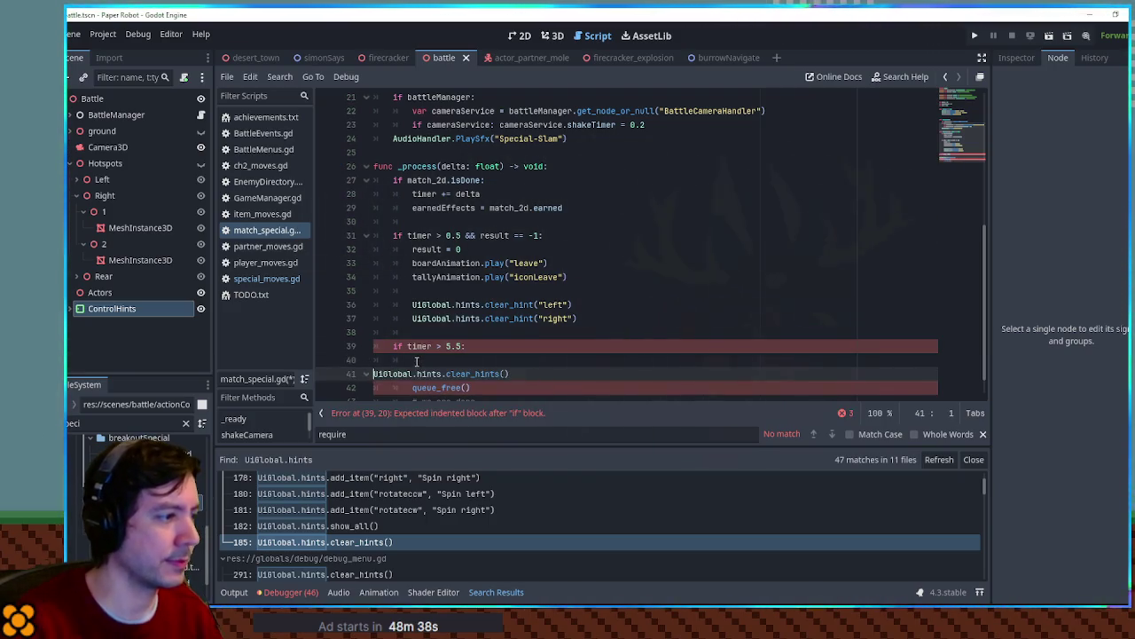
key(BackSpace)
drag(548, 360, 468, 346)
key(ctrl+s)
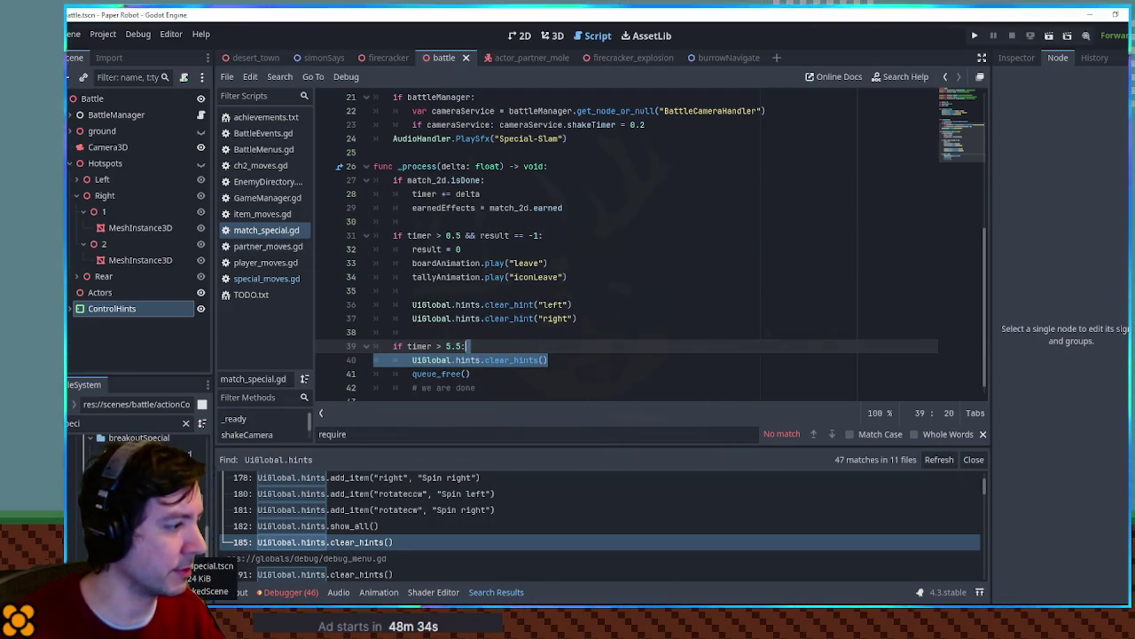
Insert the clear_hints() call before queue_free() in recovery_special.gd's endTime block
double_click(168, 551)
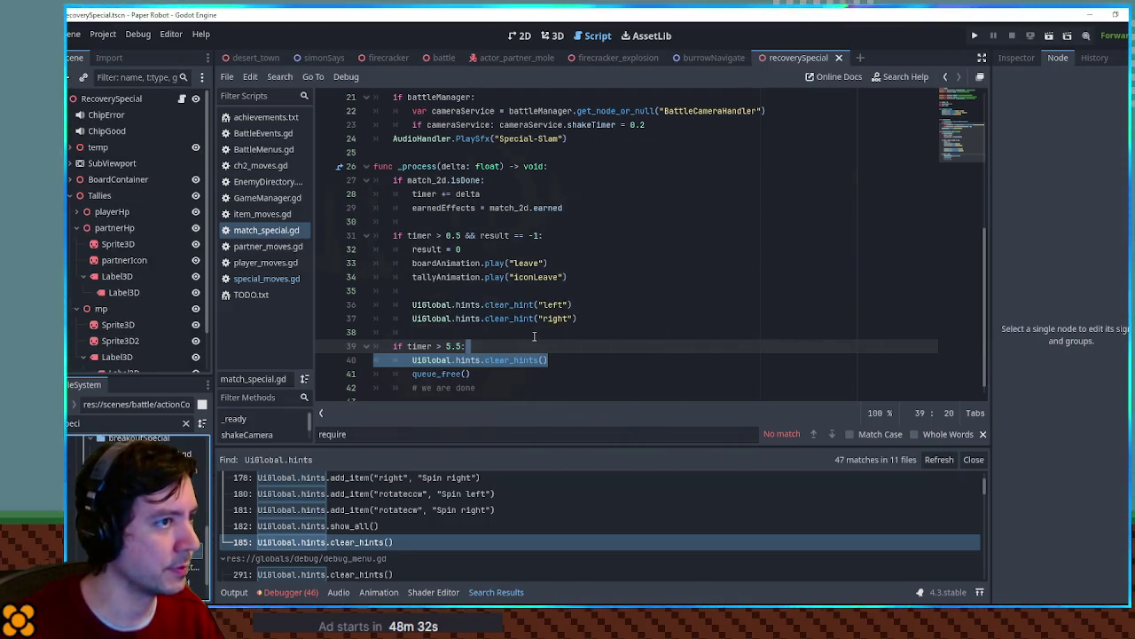
click(839, 57)
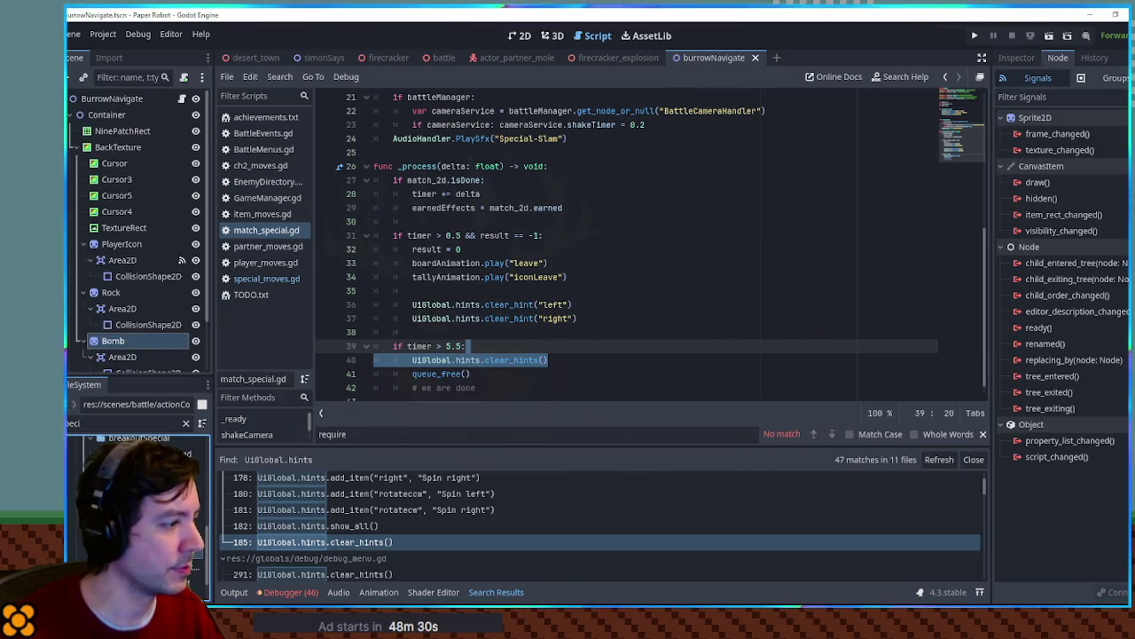
scroll(520, 341, down, 15)
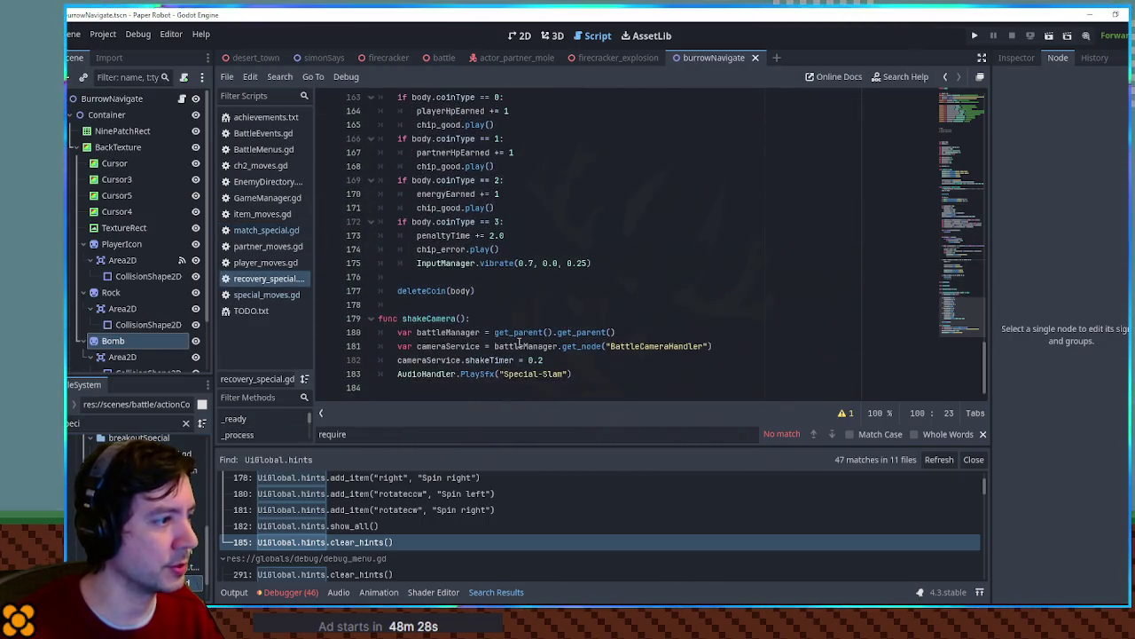
scroll(381, 270, up, 6)
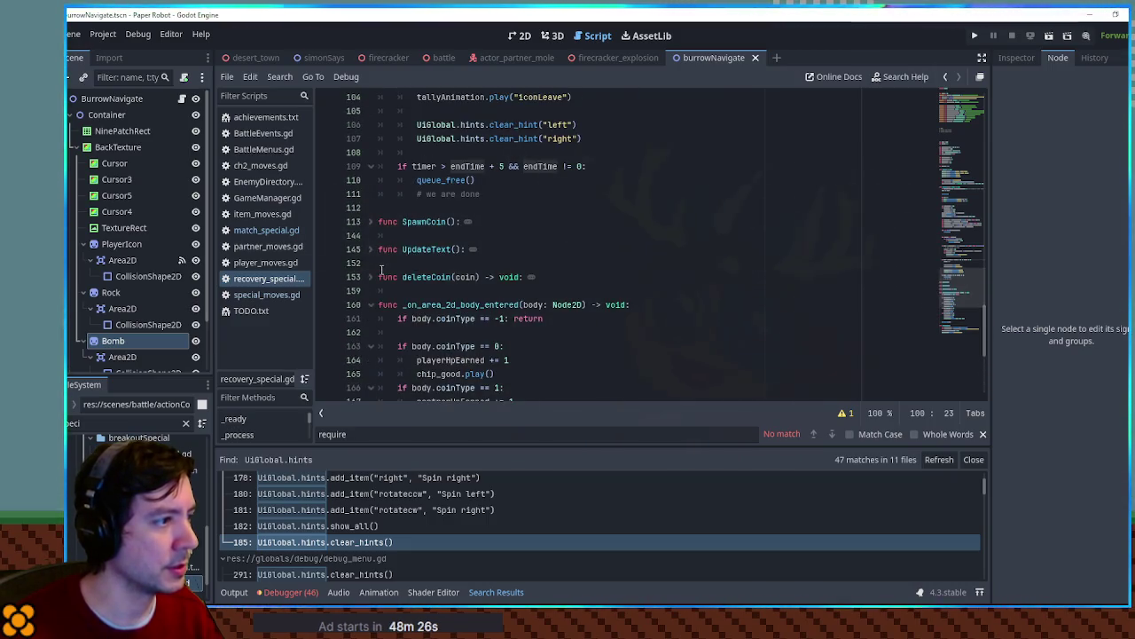
scroll(381, 269, up, 1)
click(592, 208)
key(Return)
key(ctrl+v)
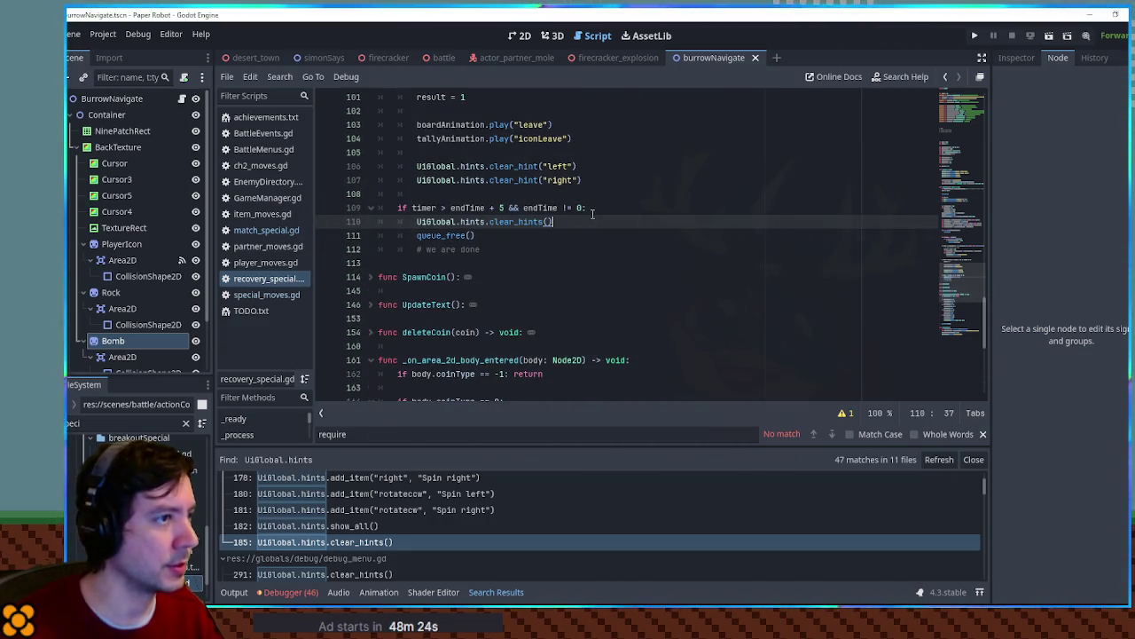
Close the burrowNavigate and simonSays scenes and return to the battle scene
middle_click(716, 58)
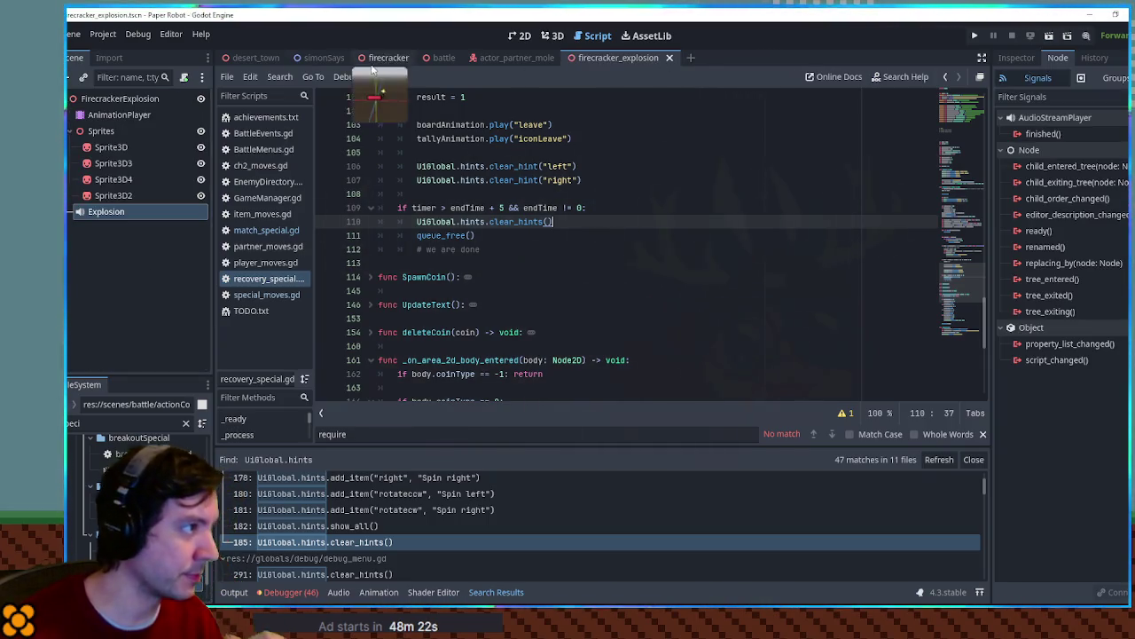
middle_click(319, 58)
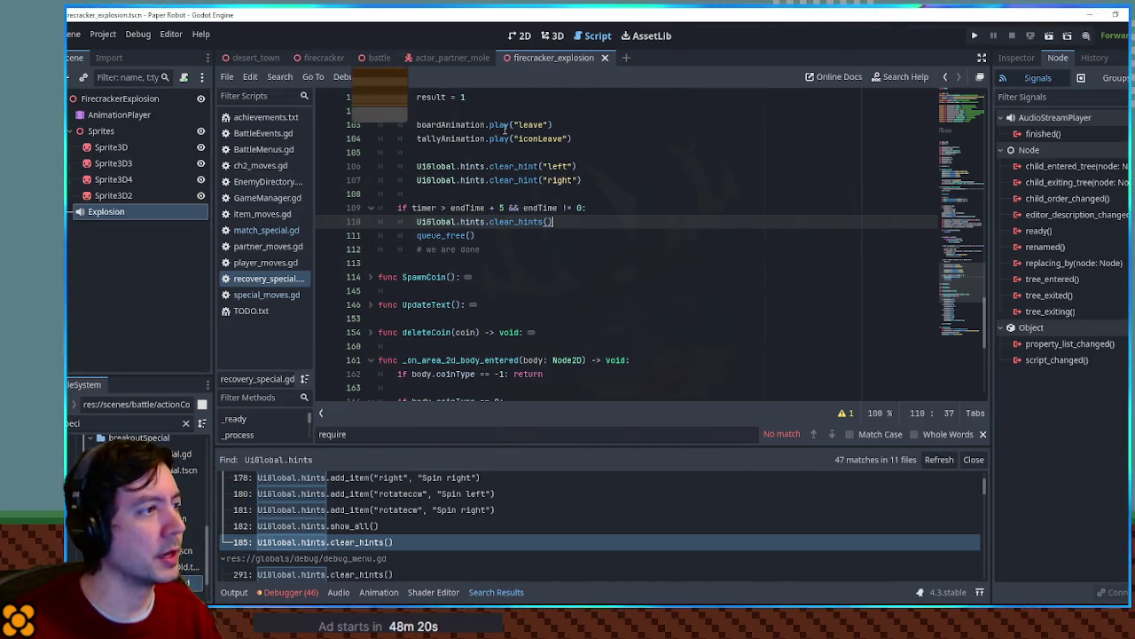
click(379, 60)
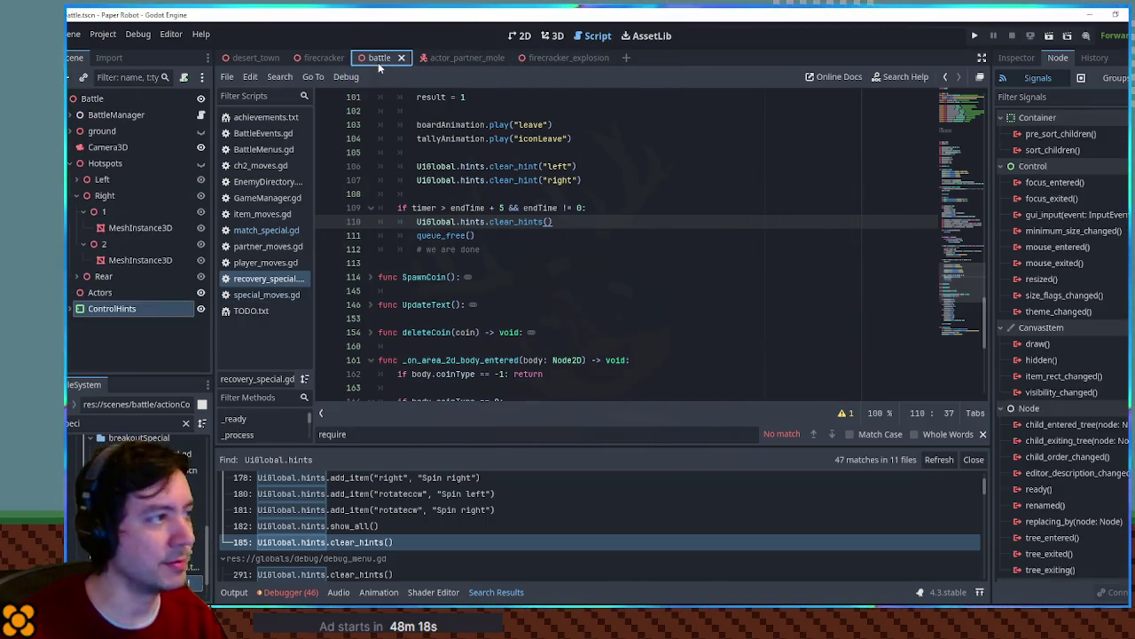
Run the game and use the Memory Dump special on the enemy team, stopping on Zz and skull gears
key(ctrl+s)
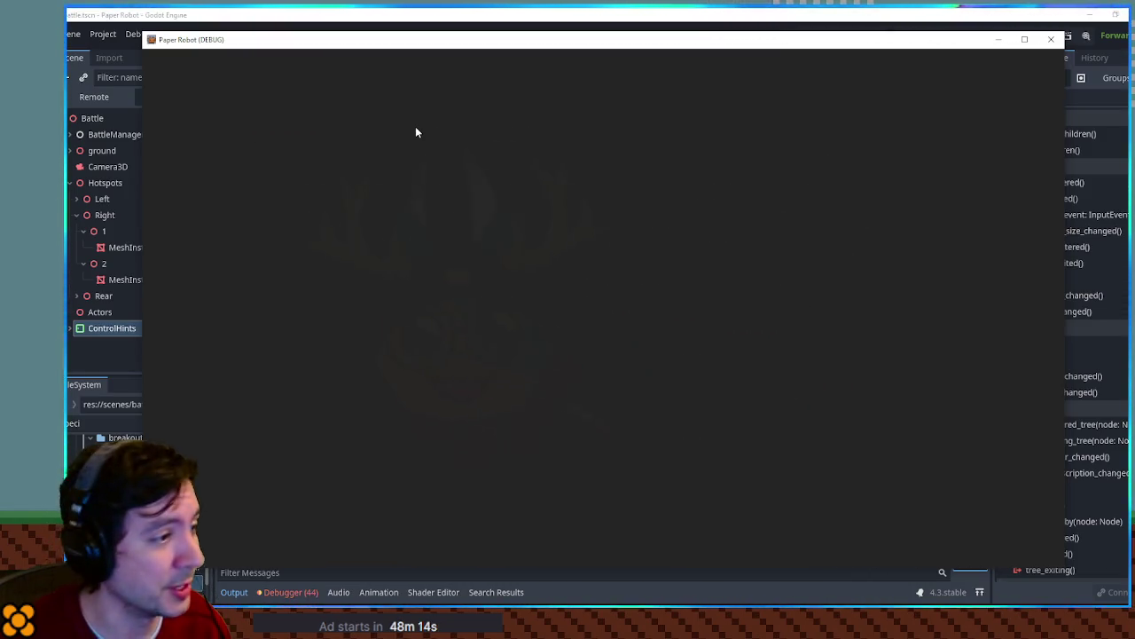
key(Up)
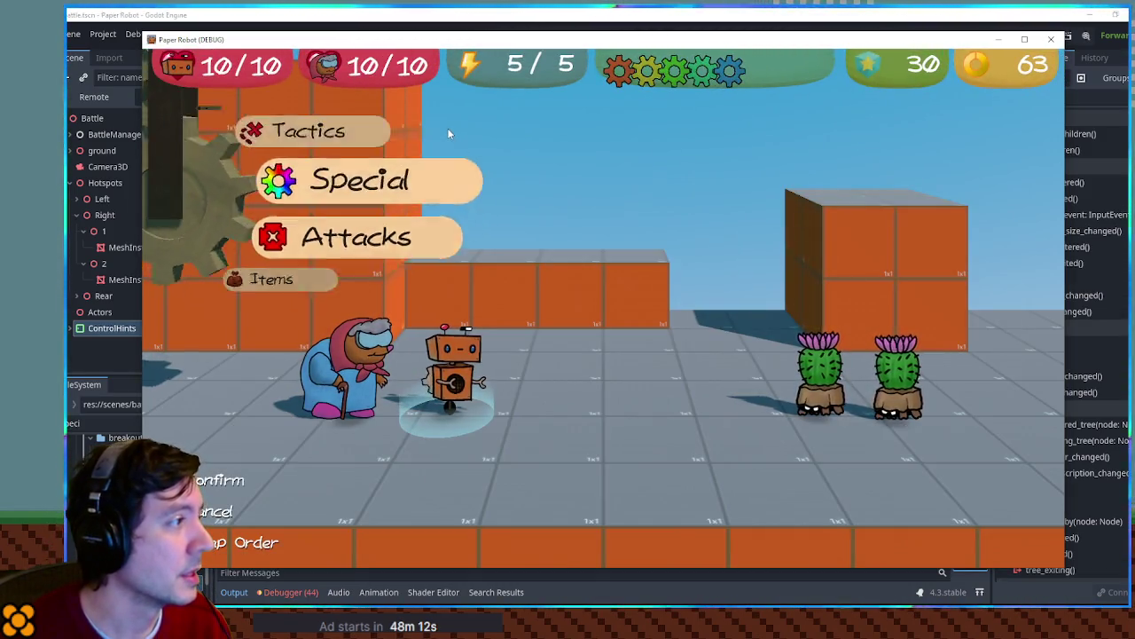
key(Return)
key(Down)
key(Down)
key(Return)
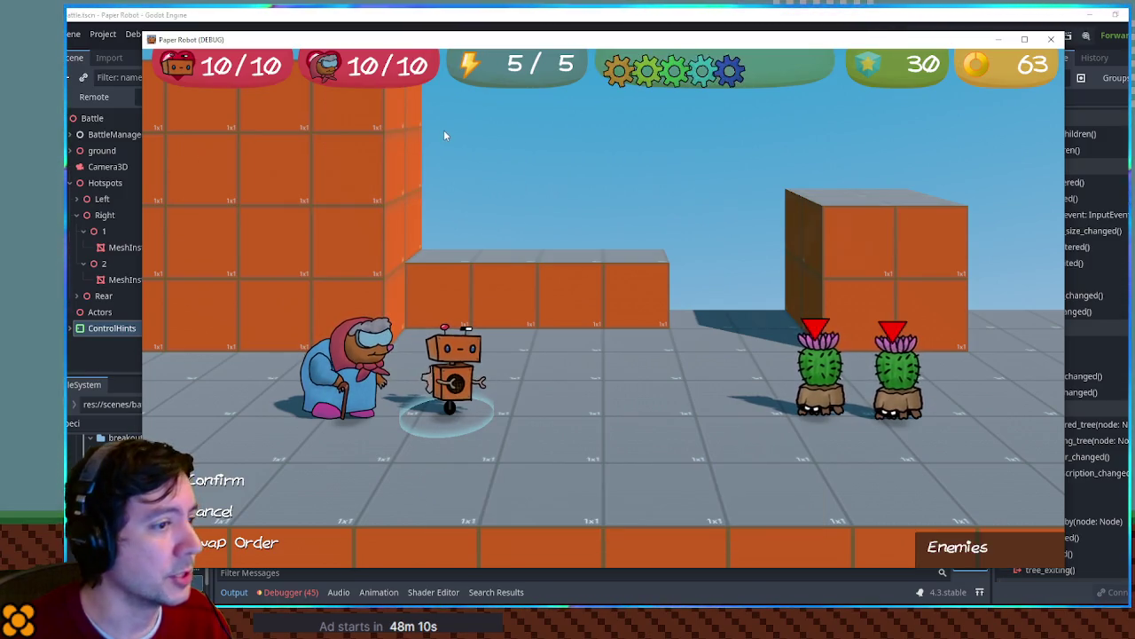
key(Return)
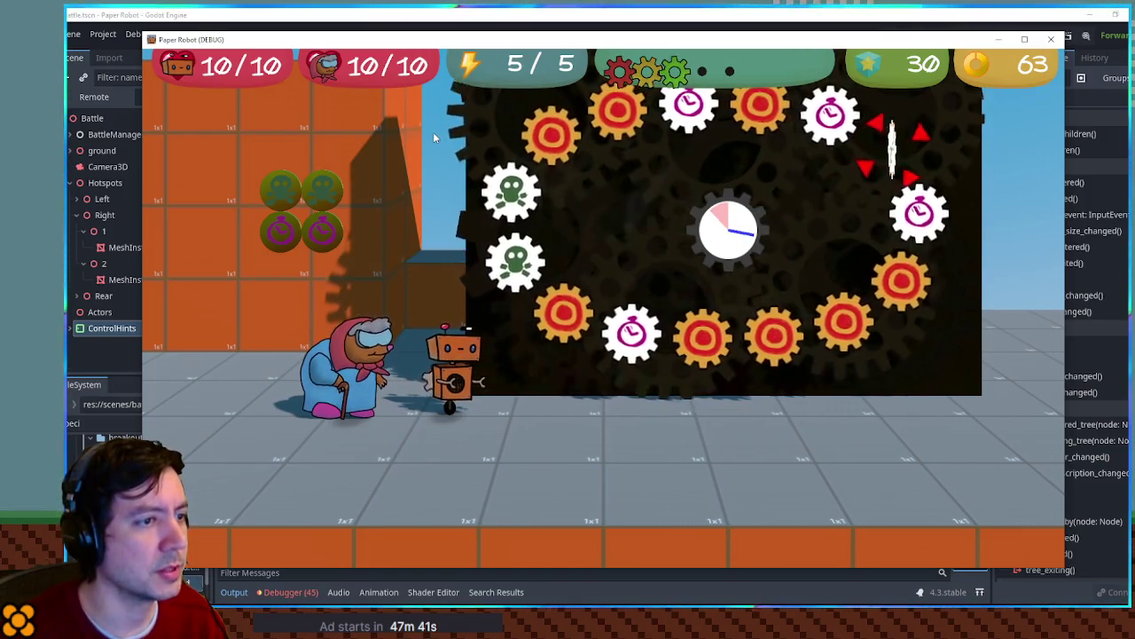
key(space)
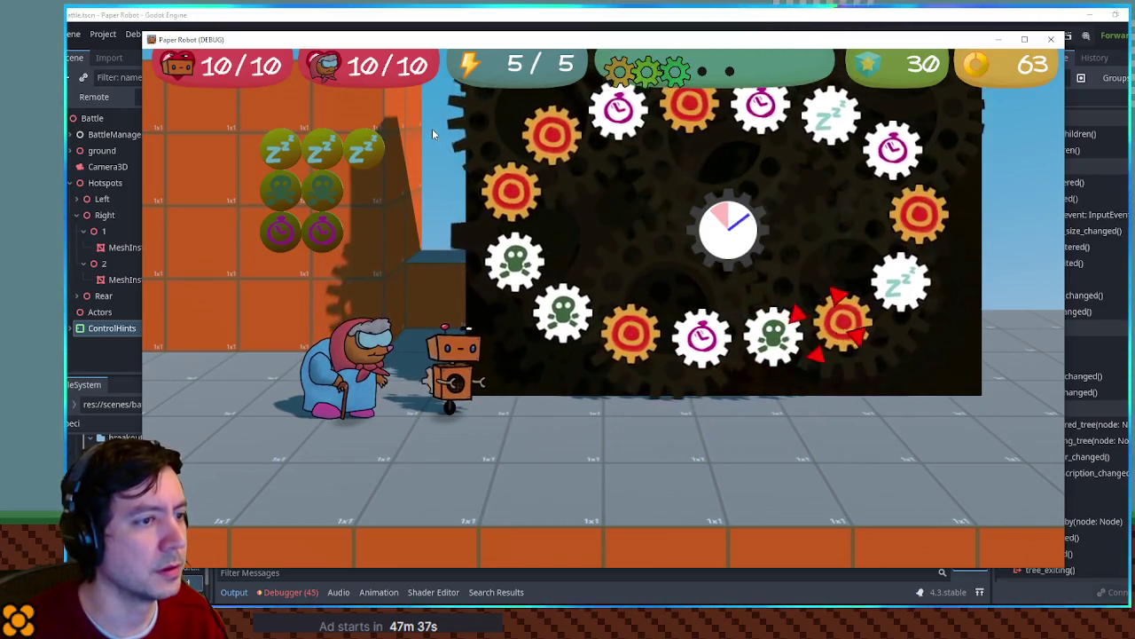
key(space)
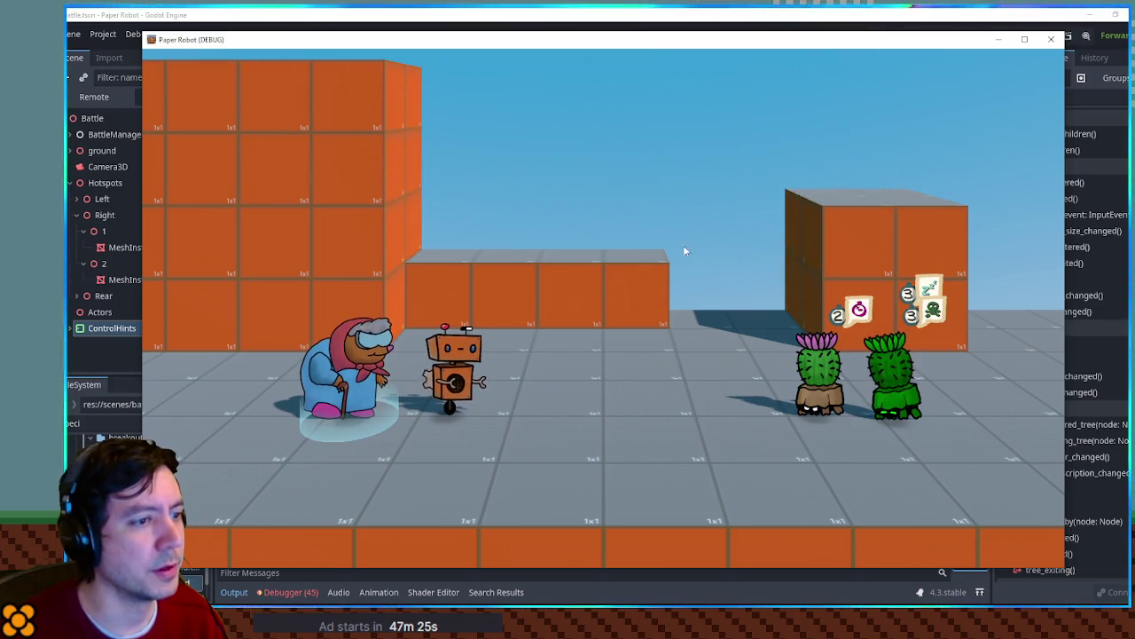
Open and close the Attacks list twice, then open the Tactics options
key(Down)
key(Up)
key(Return)
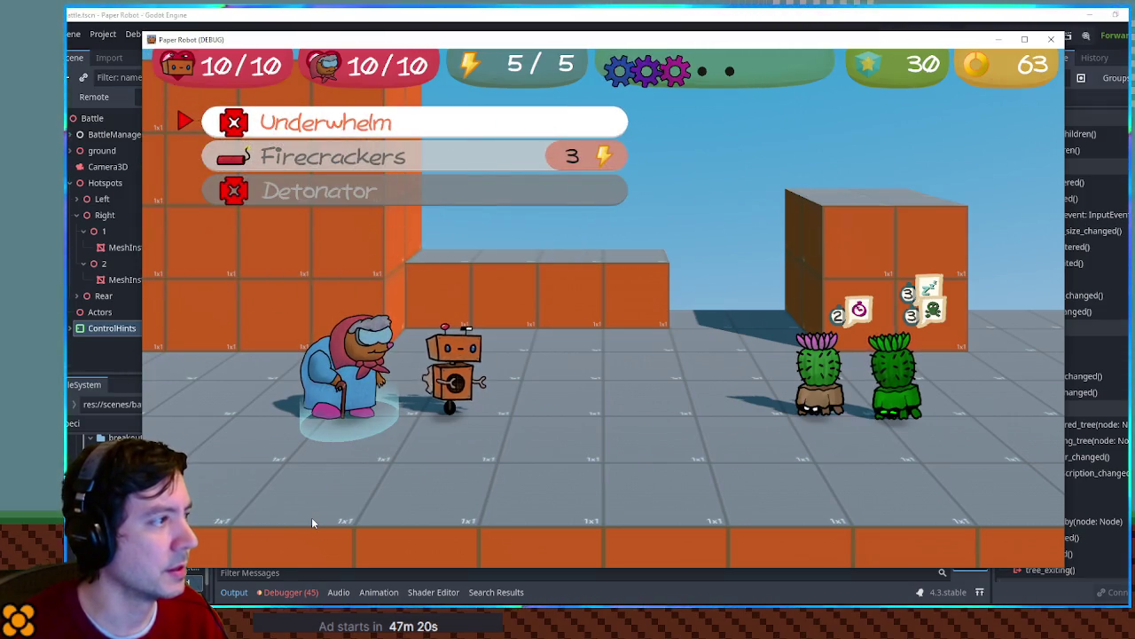
key(Escape)
key(Return)
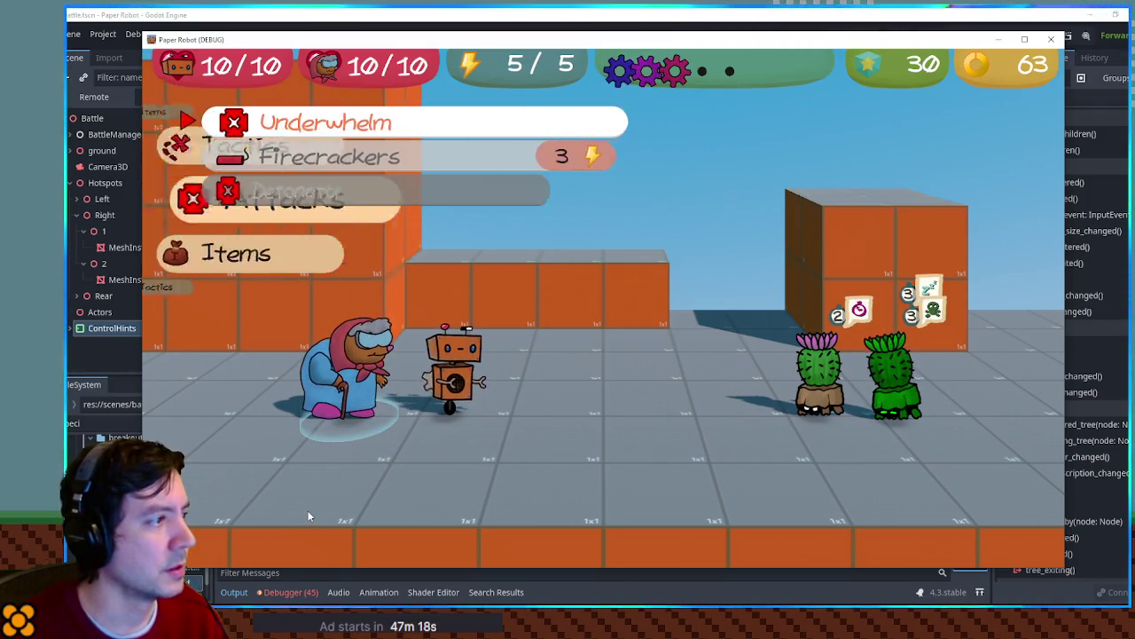
key(Escape)
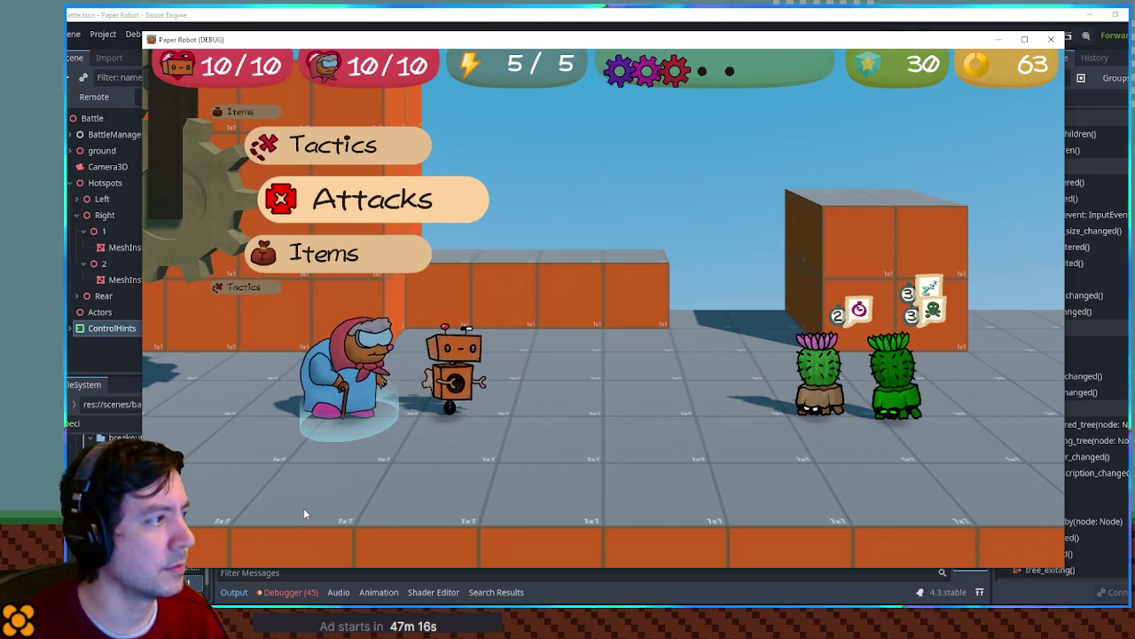
key(Up)
key(Return)
key(Return)
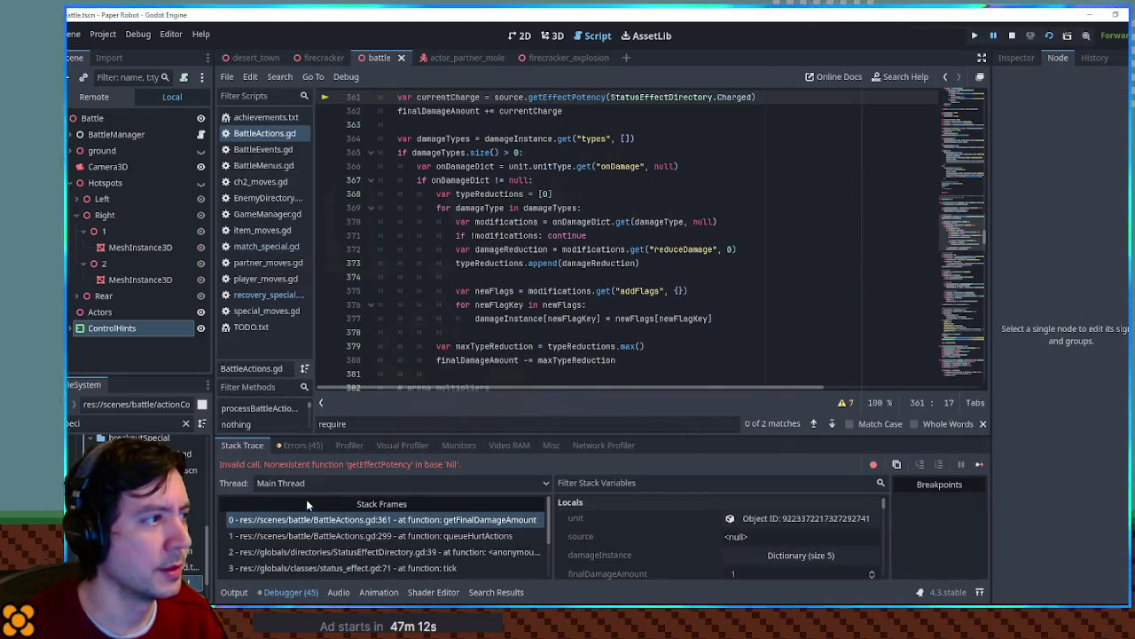
Inspect the debugger locals to find the null source and currentCharge values at line 361
scroll(487, 235, up, 1)
scroll(487, 235, up, 1)
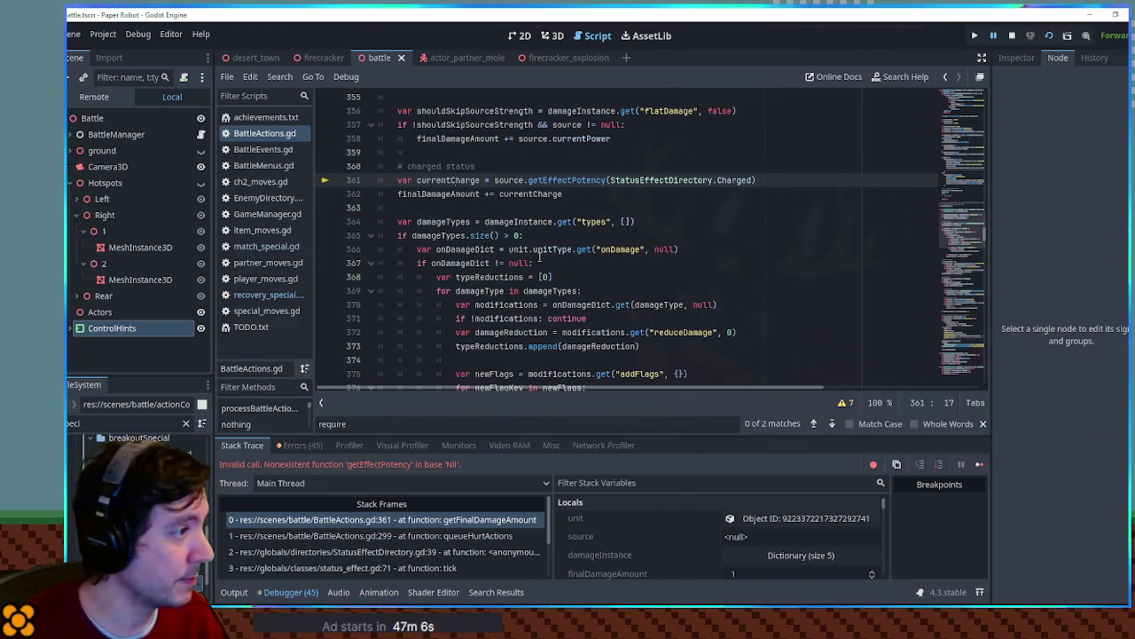
click(744, 538)
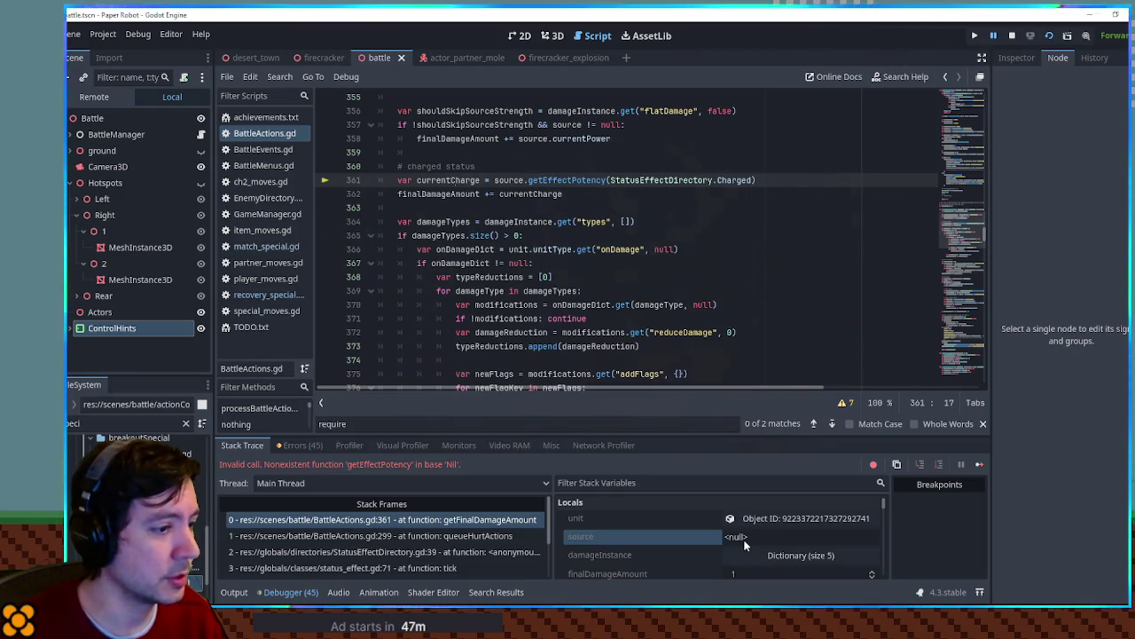
scroll(469, 208, up, 2)
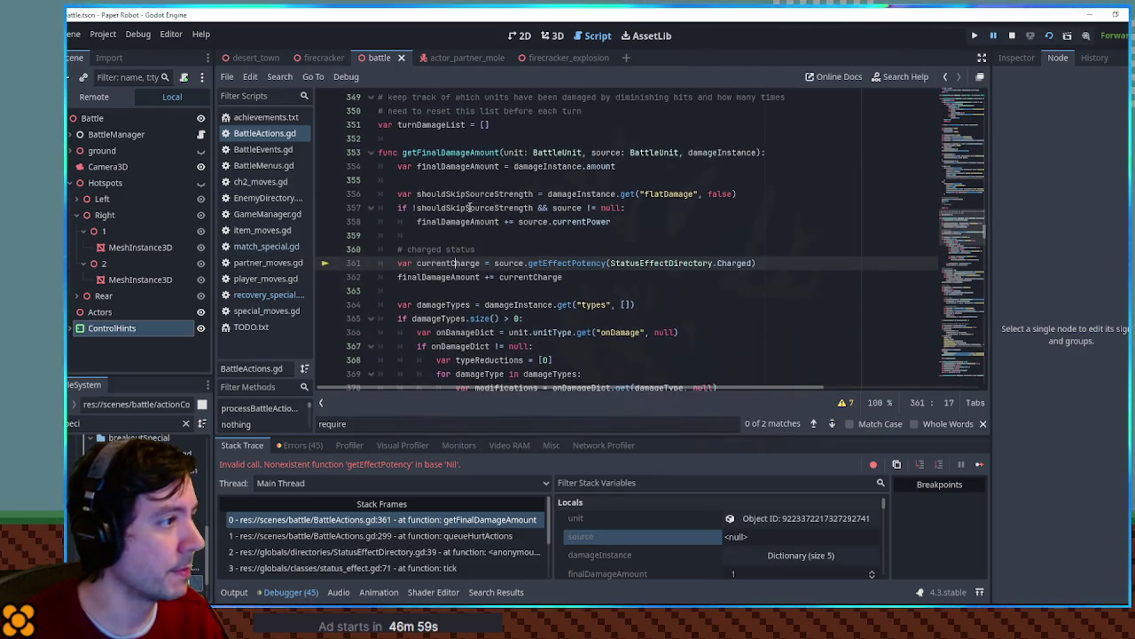
double_click(452, 263)
double_click(509, 263)
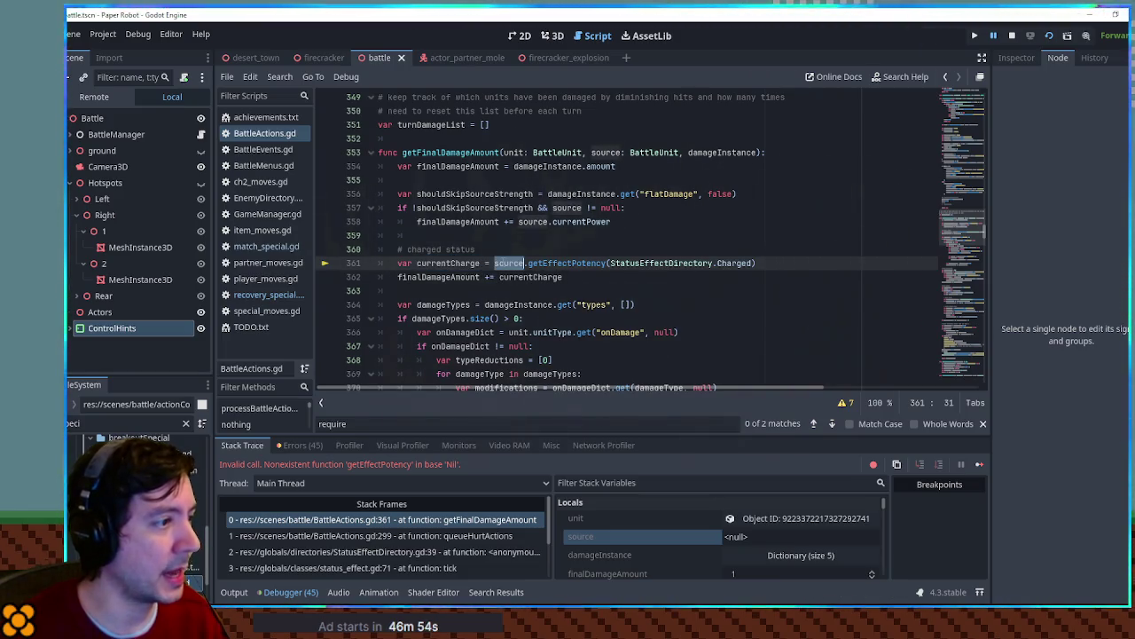
Wrap the two charged-status lines in an 'if source != null:' guard and relaunch the game
click(498, 249)
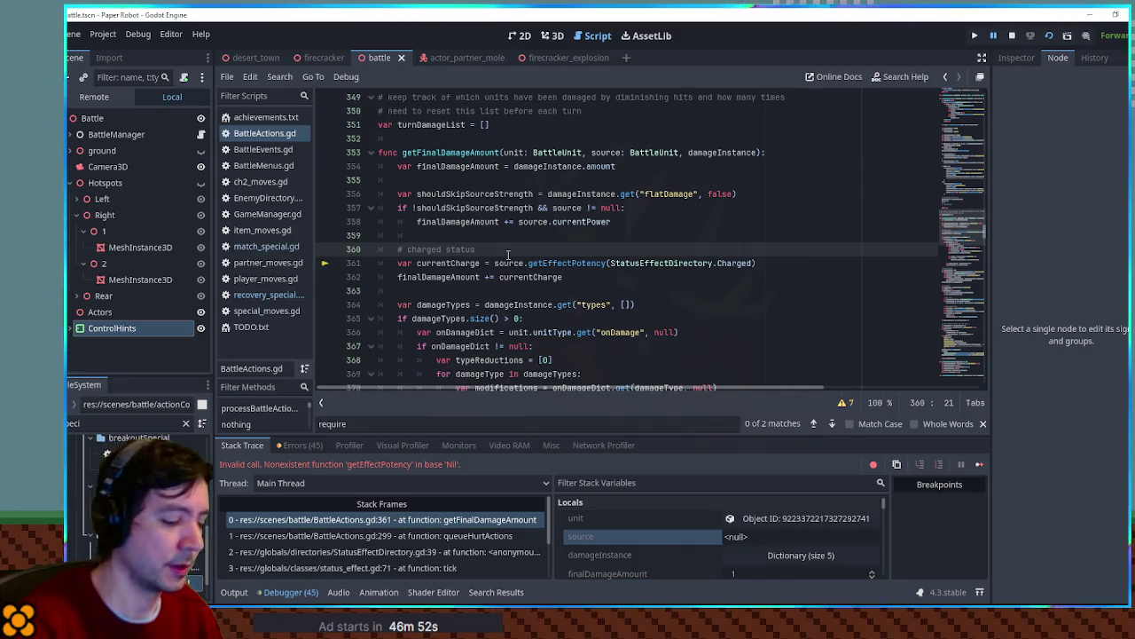
key(Return)
text(if source:)
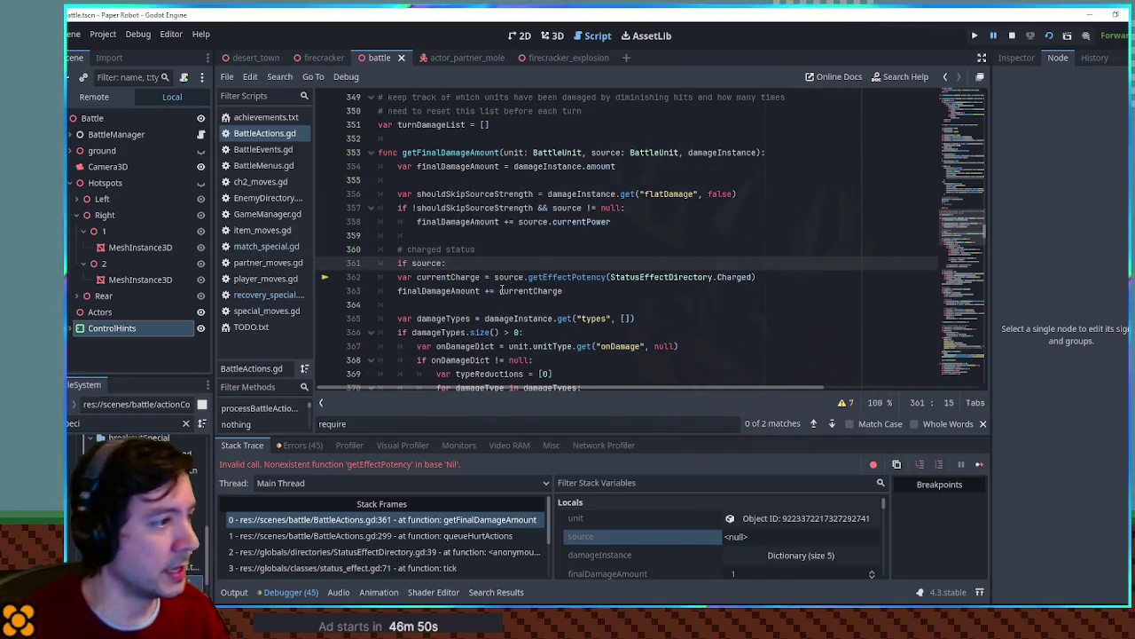
drag(396, 276, 564, 291)
key(Tab)
click(494, 242)
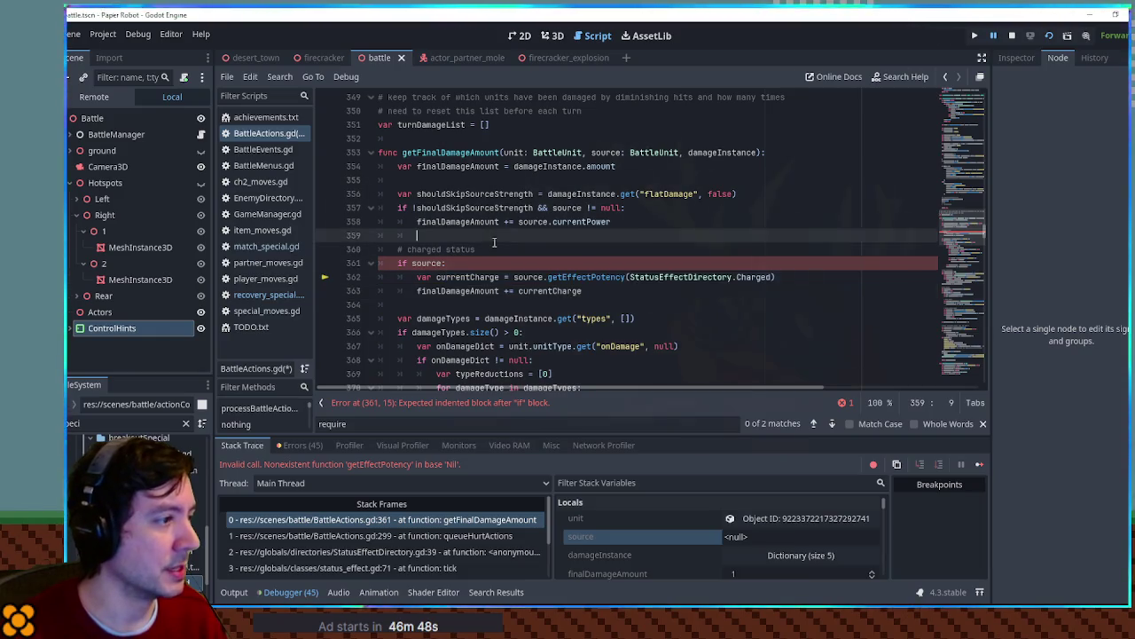
click(444, 259)
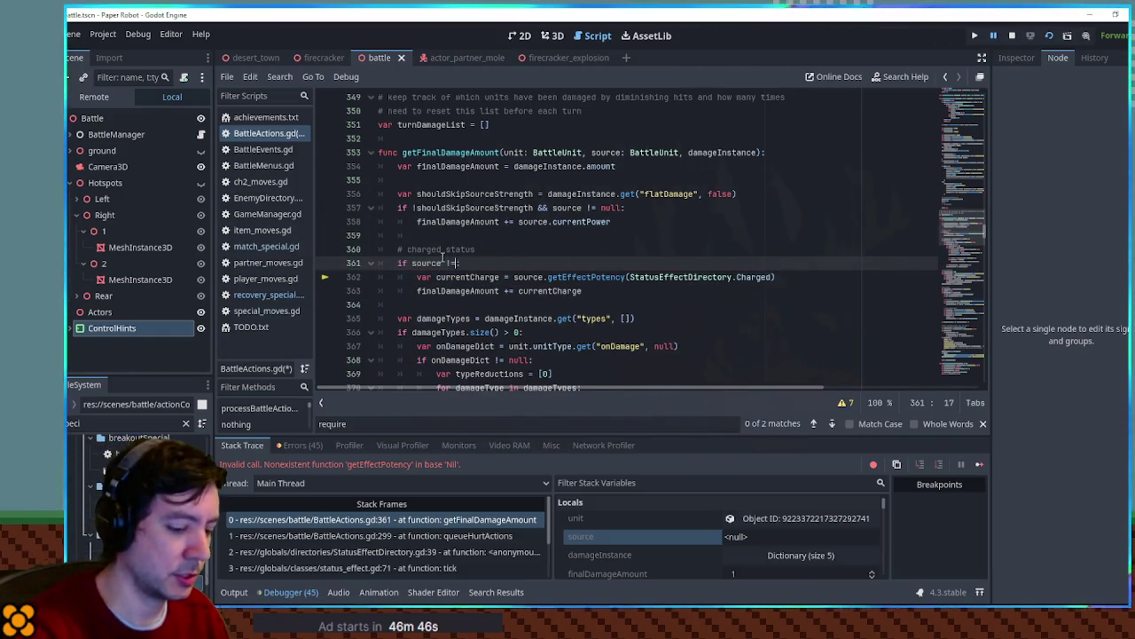
text(null:)
click(644, 234)
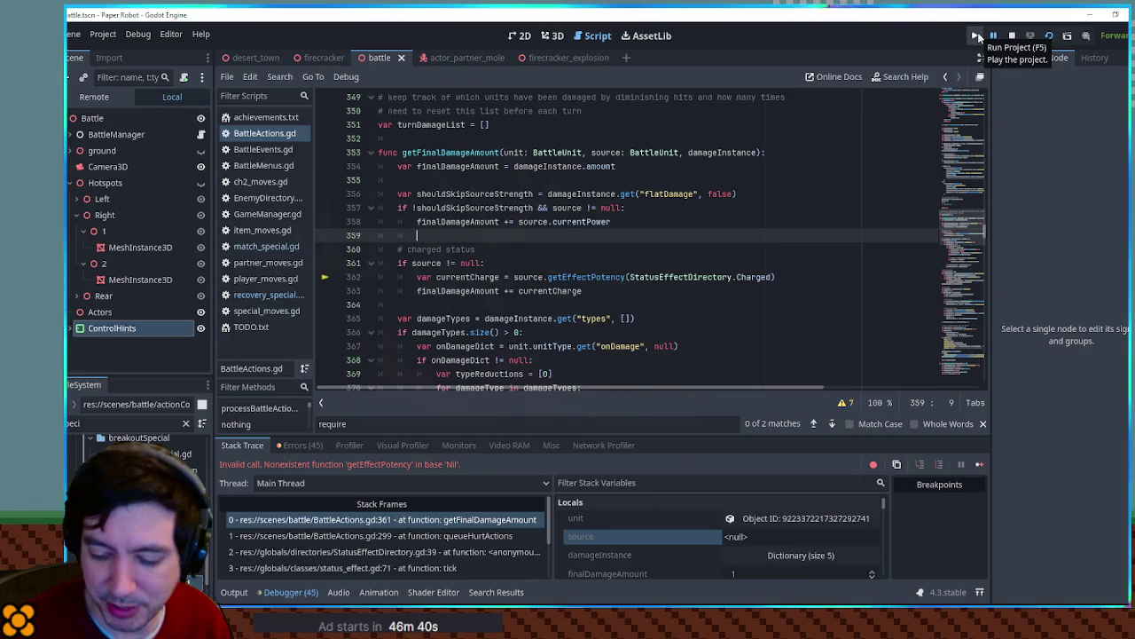
click(978, 35)
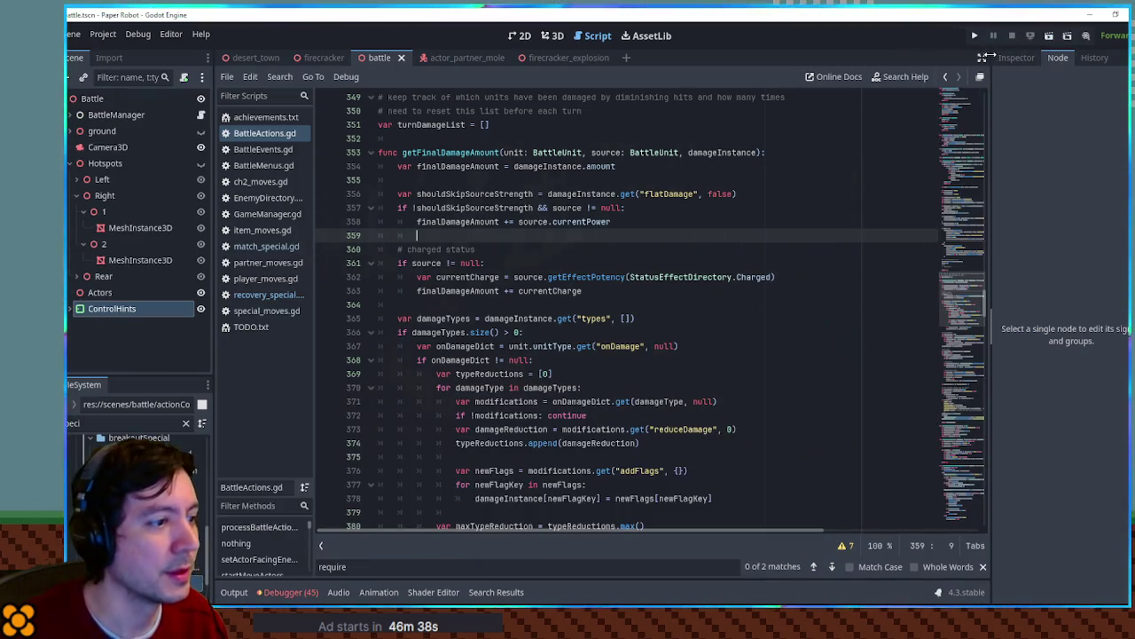
Read the TODO.txt note about special-move hints not clearing, then rerun the game with F5
click(621, 126)
click(616, 138)
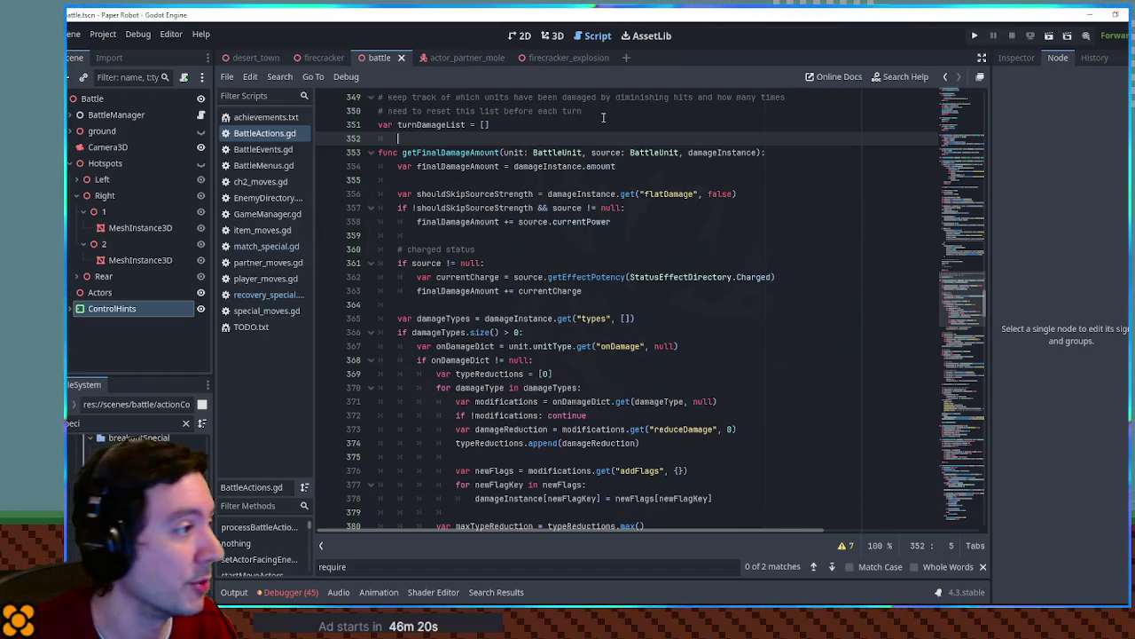
click(257, 328)
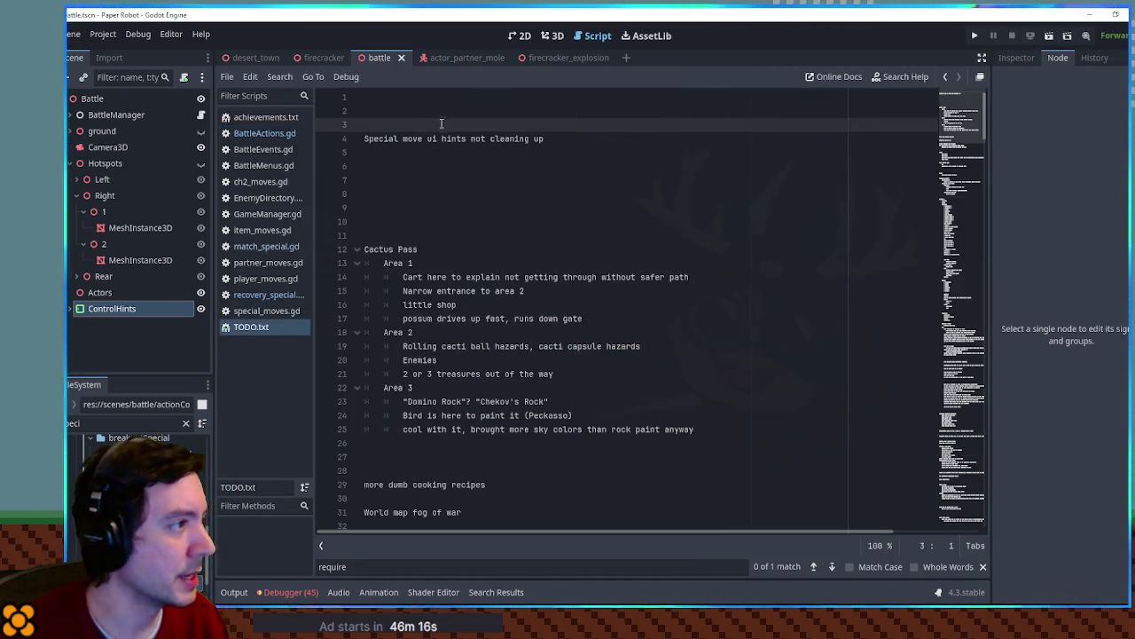
key(F5)
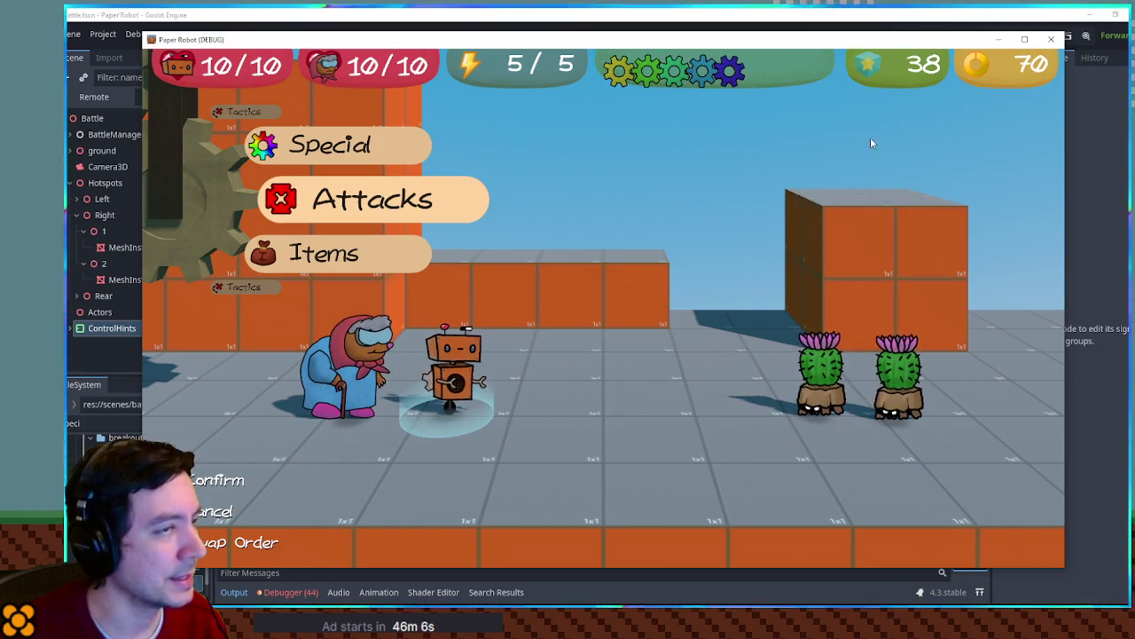
Stop the game and move match_special.gd's clear_hints() from the timer > 5.5 block to after result = 0
key(F8)
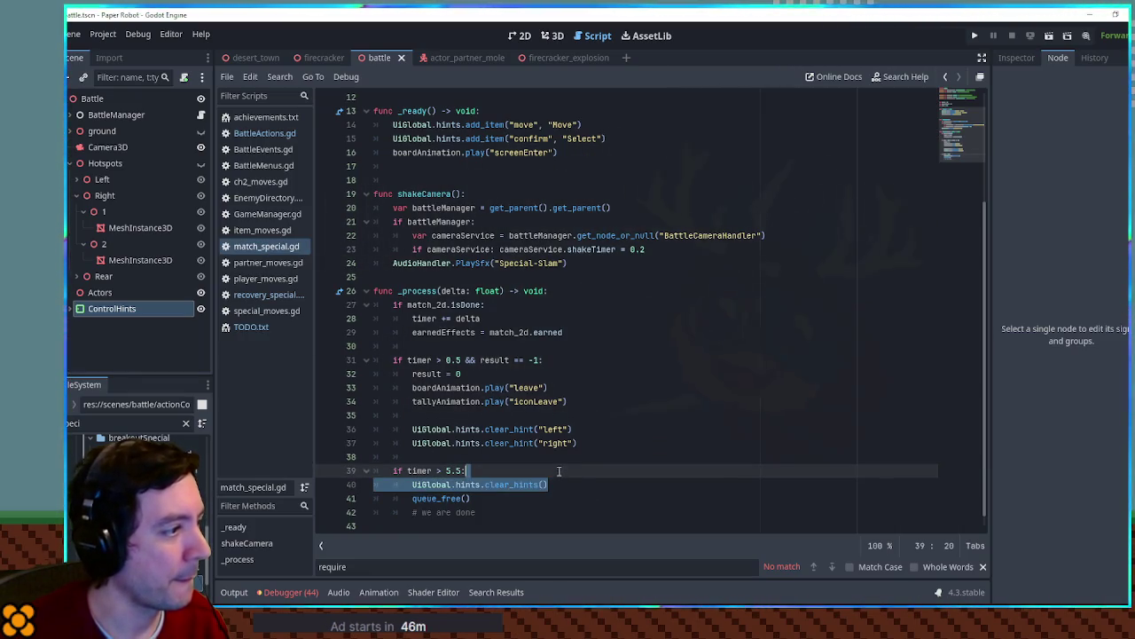
click(432, 471)
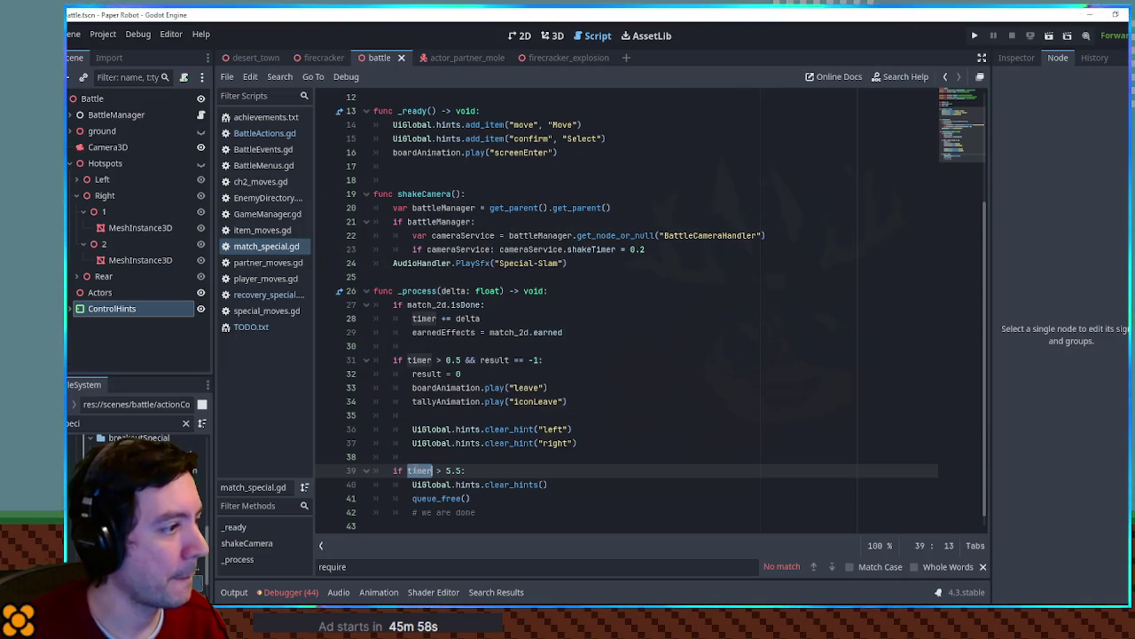
drag(577, 485, 574, 471)
key(ctrl+c)
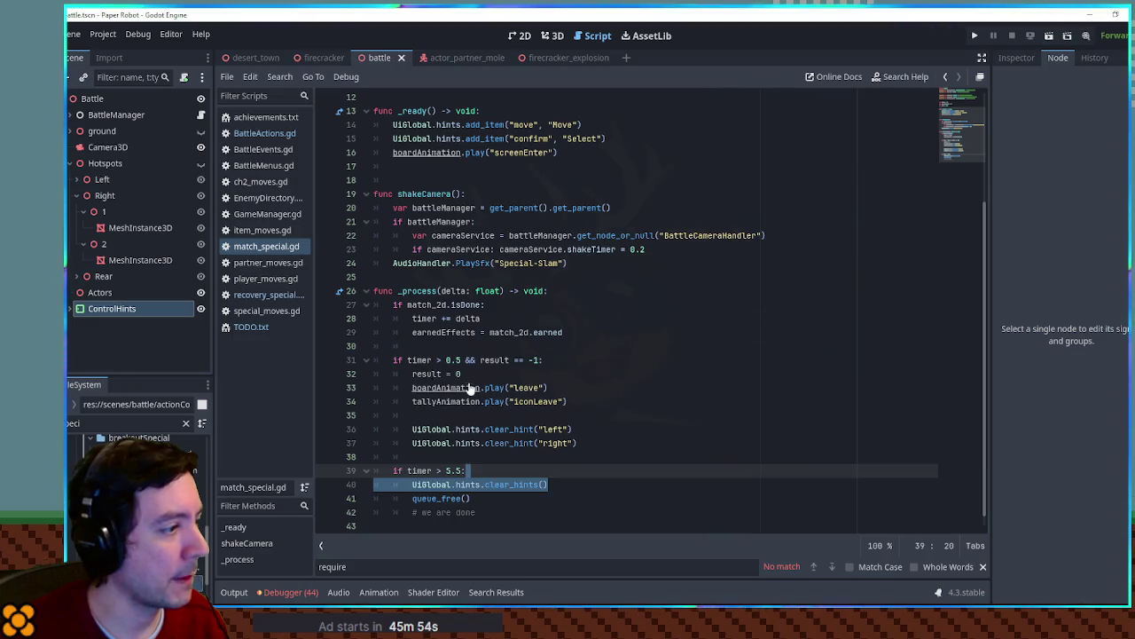
key(BackSpace)
click(493, 359)
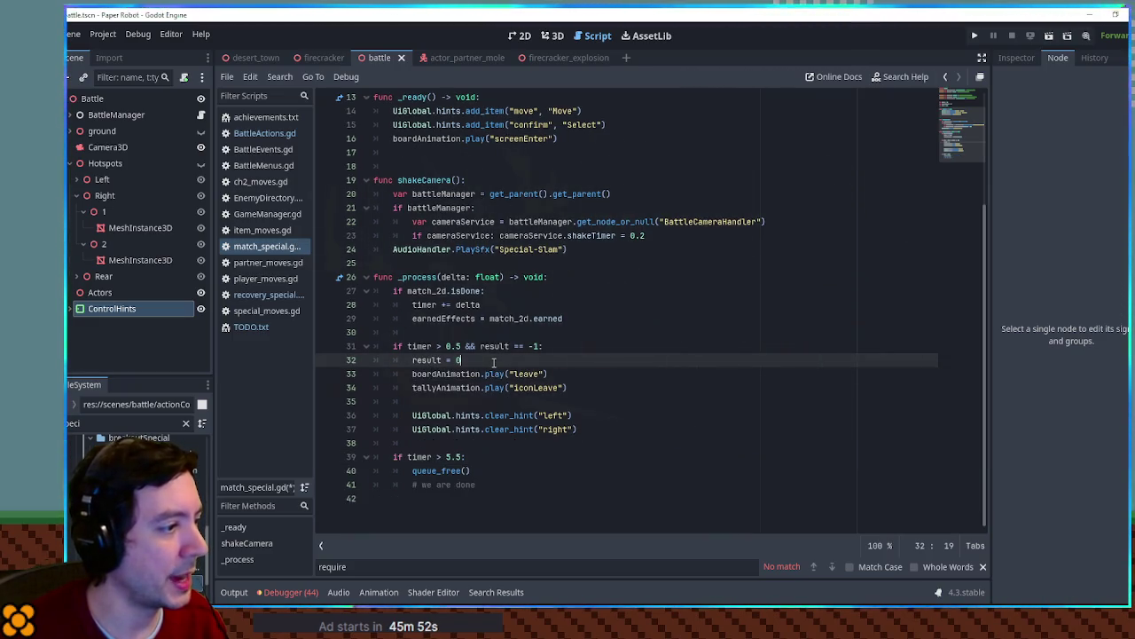
key(Return)
key(ctrl+v)
key(ctrl+s)
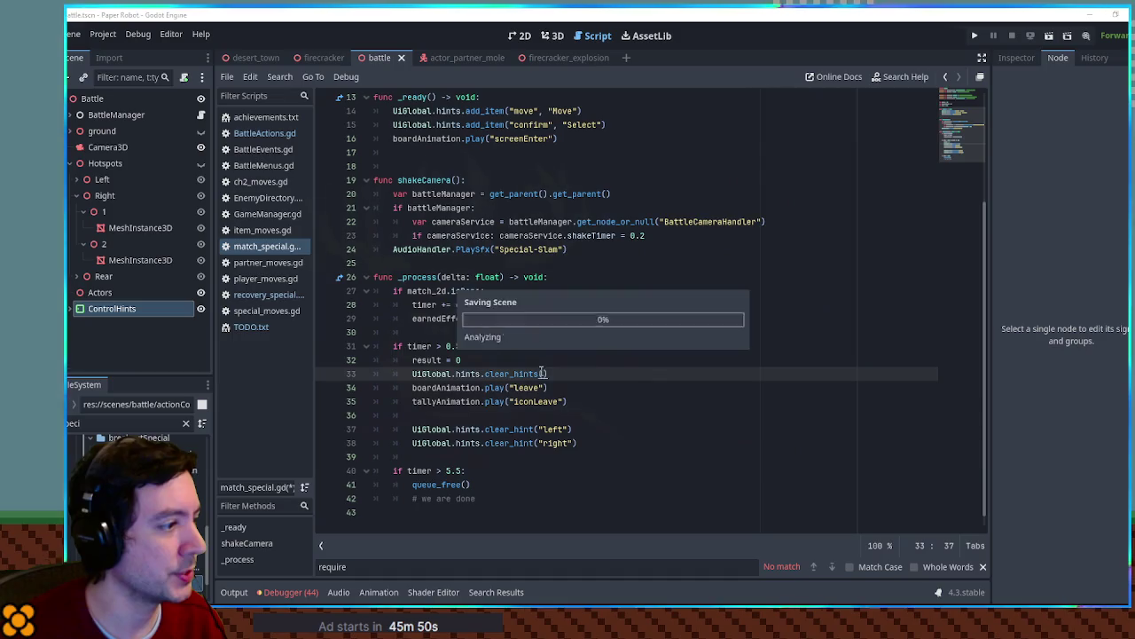
middle_click(260, 253)
Delete the clear_hints() line from recovery_special.gd's endTime + 5 block
click(267, 280)
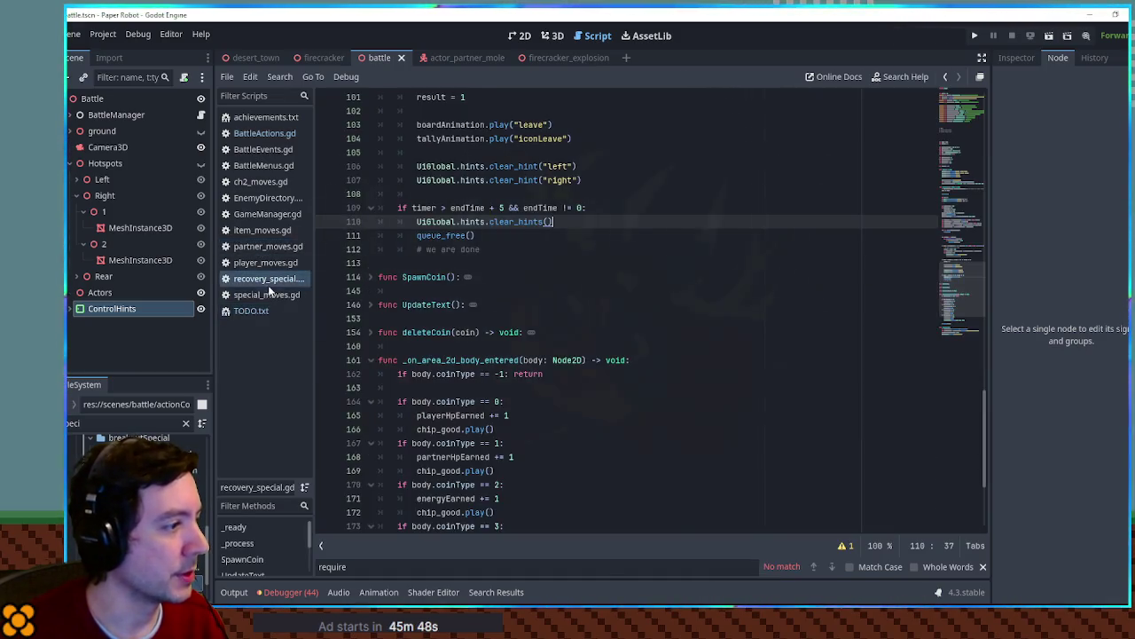
scroll(532, 371, down, 3)
scroll(532, 370, up, 4)
scroll(532, 371, up, 1)
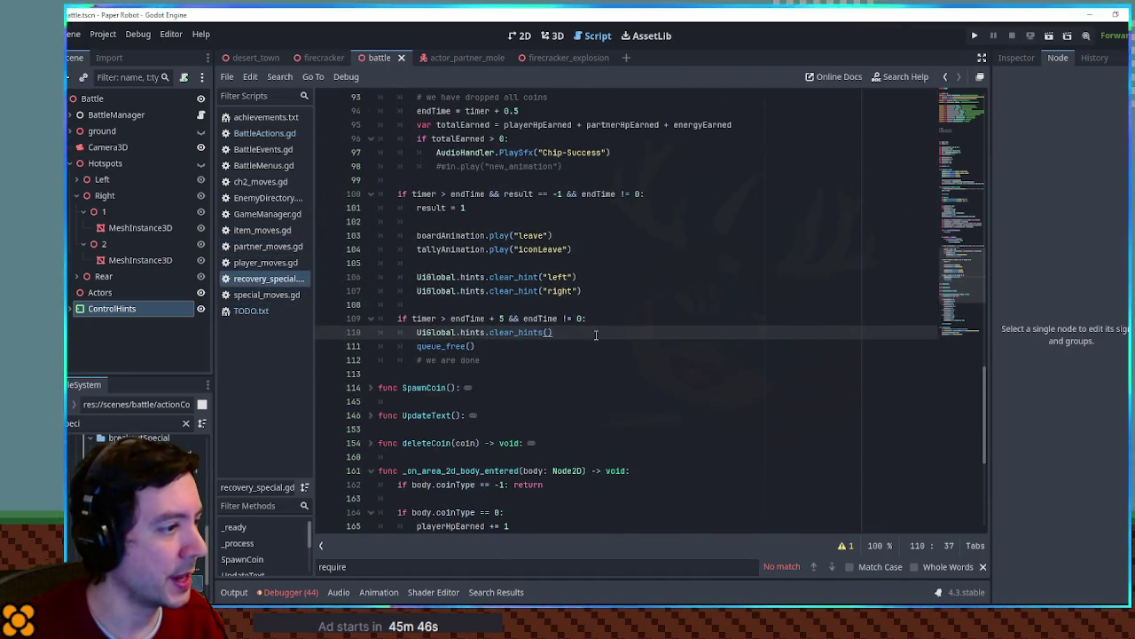
drag(596, 334, 604, 318)
key(BackSpace)
scroll(676, 202, up, 2)
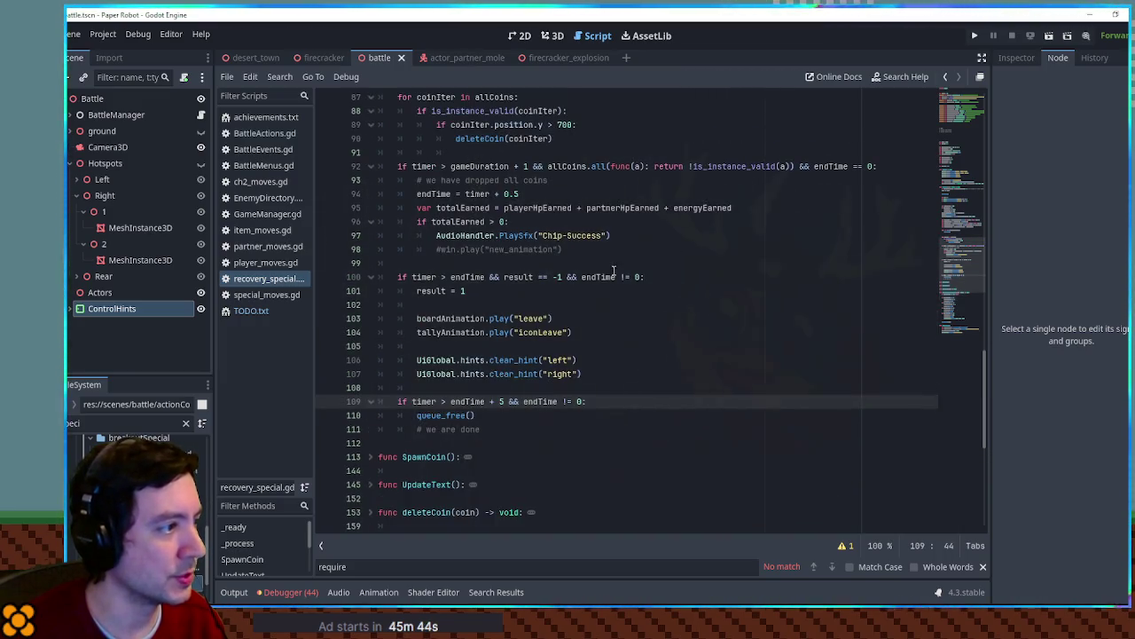
Paste the clear_hints() call under the line 100 result condition, then close recovery_special.gd and special_moves.gd
click(416, 290)
double_click(416, 291)
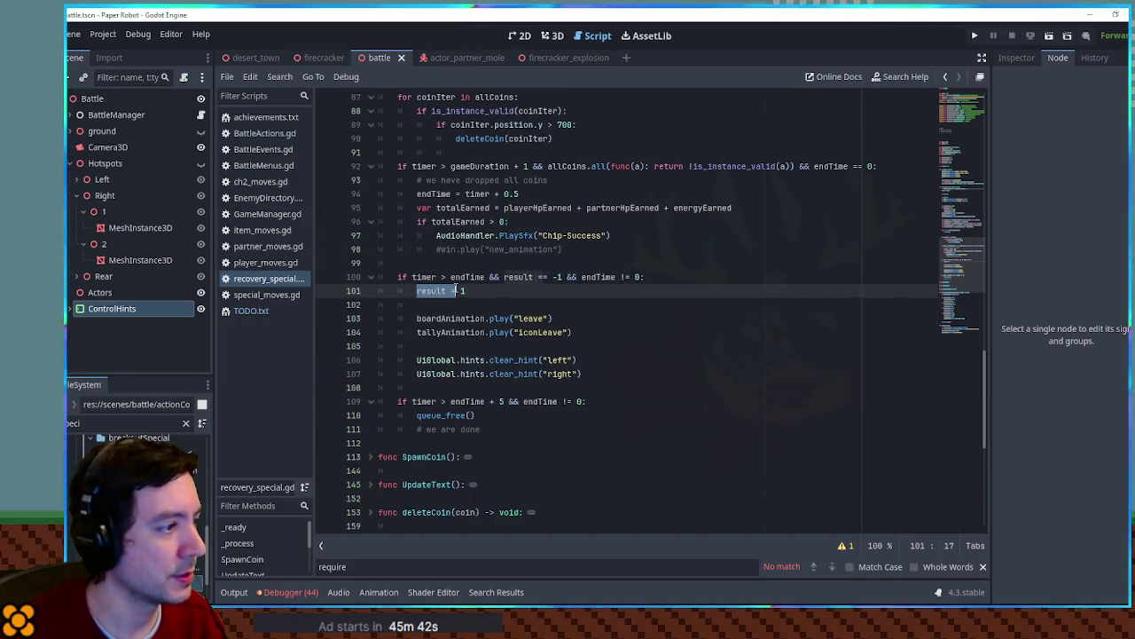
click(657, 276)
key(Return)
text(UIGlobal.hints.clear_hints())
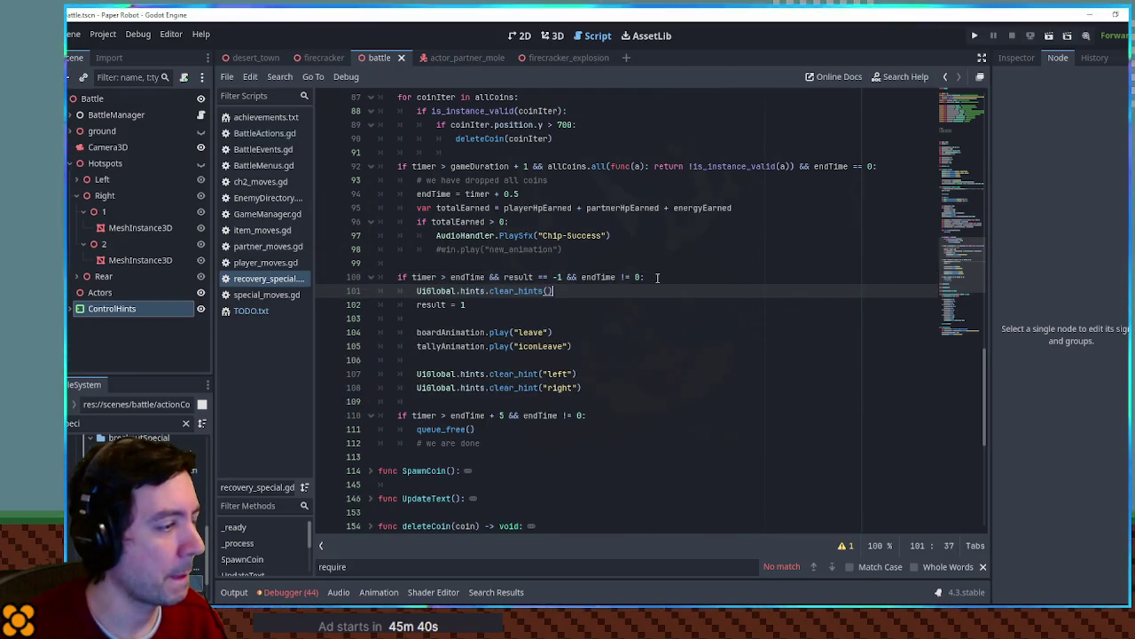
middle_click(259, 279)
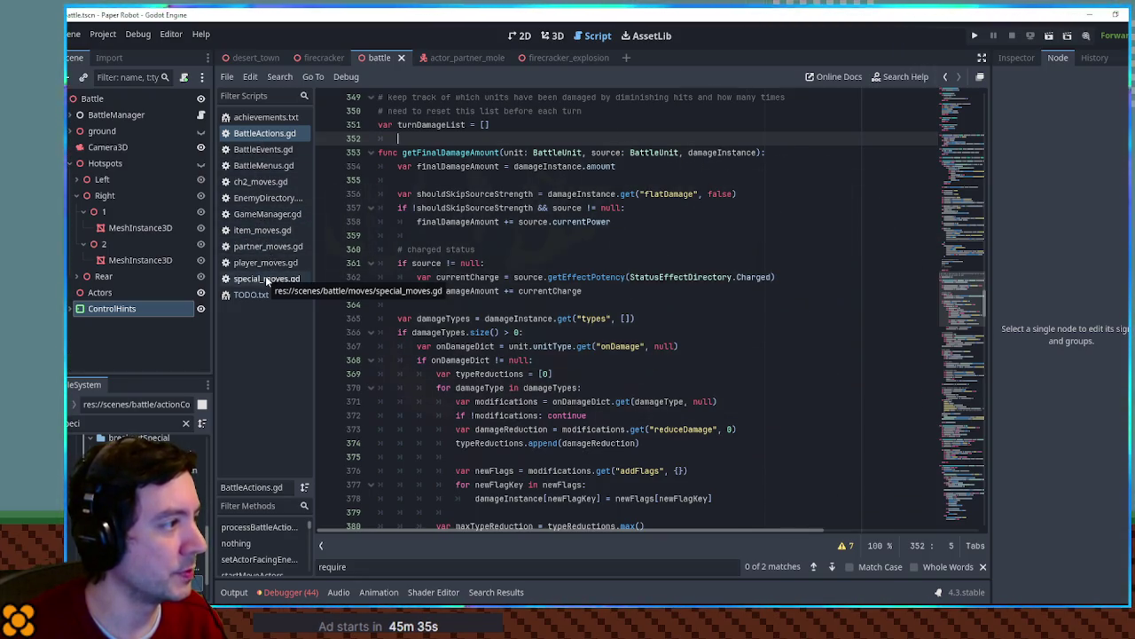
middle_click(265, 279)
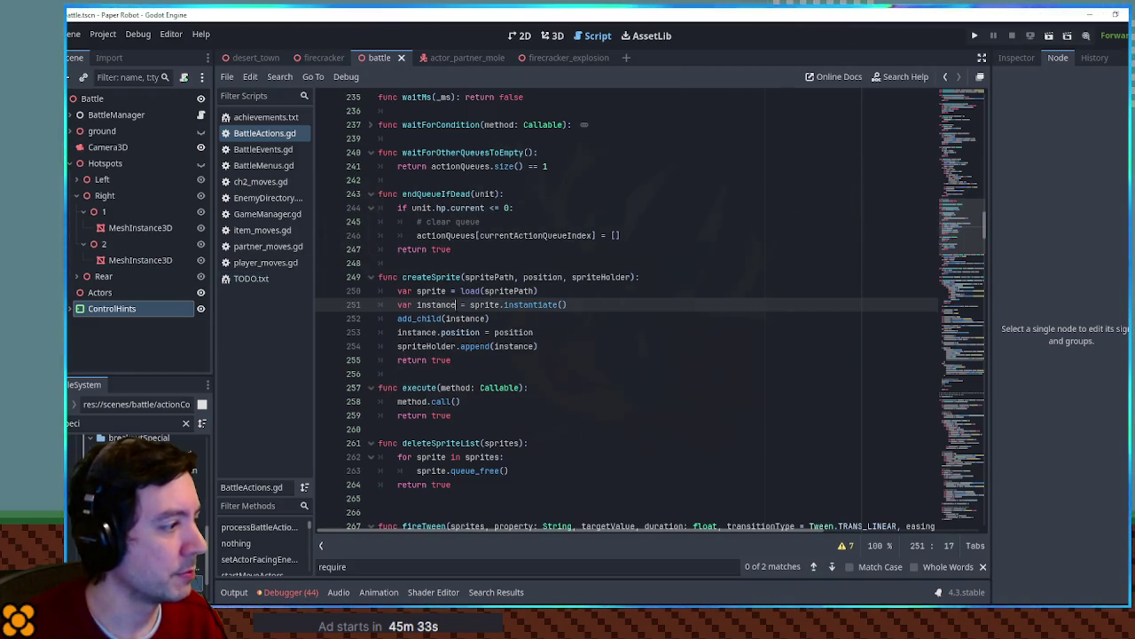
Move breakout_special.gd's clear_hints() from the timer > 5.5 block to under the result check, then run with F5
key(ctrl+shift+t)
scroll(552, 352, down, 4)
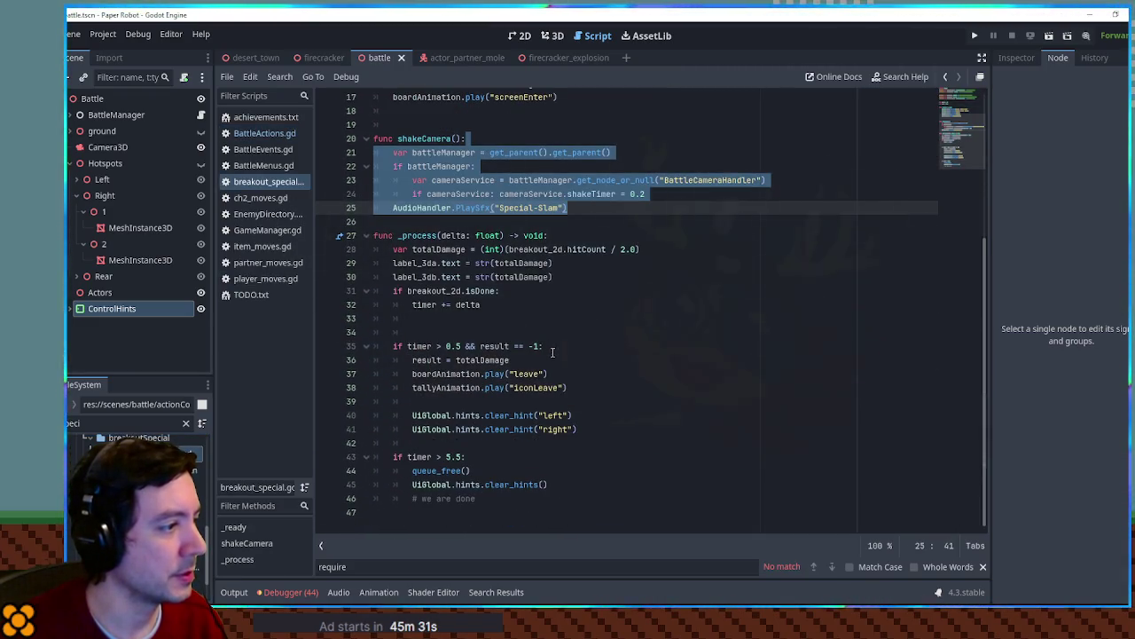
click(566, 456)
triple_click(573, 479)
key(BackSpace)
click(559, 346)
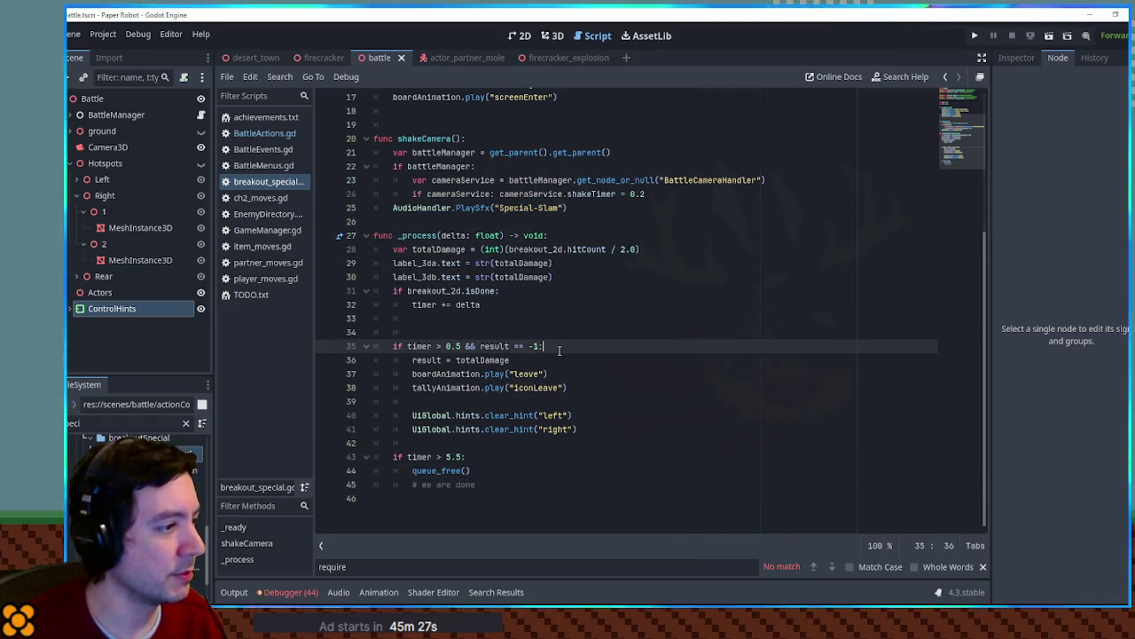
key(Return)
key(ctrl+v)
key(F5)
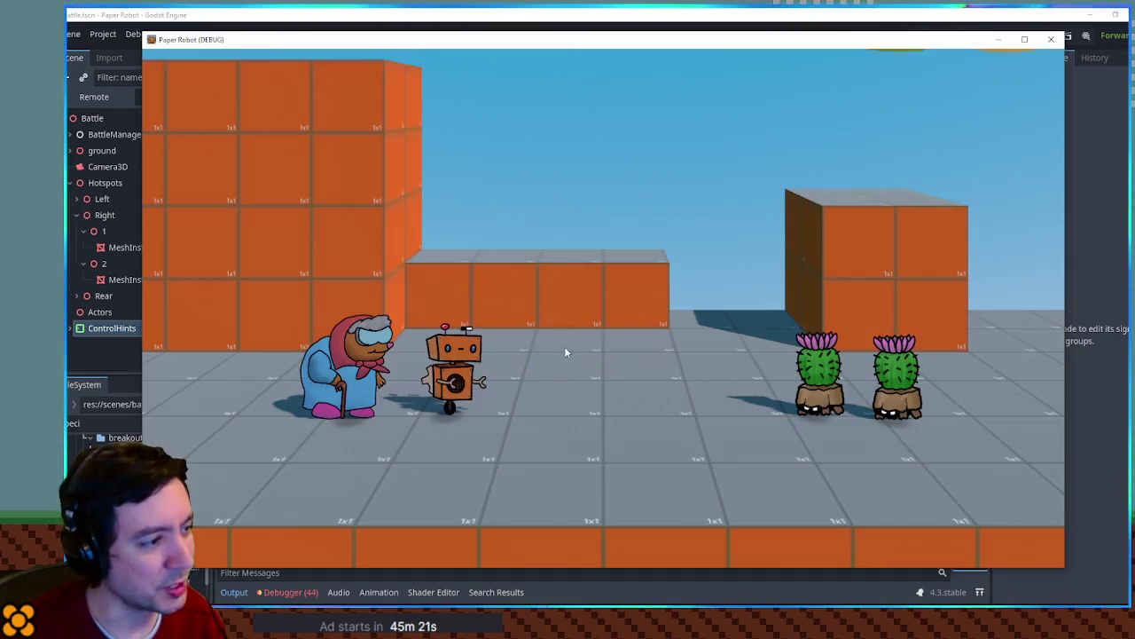
Launch a special move on the target and steer the paddle right in the breakout minigame
key(Up)
key(Return)
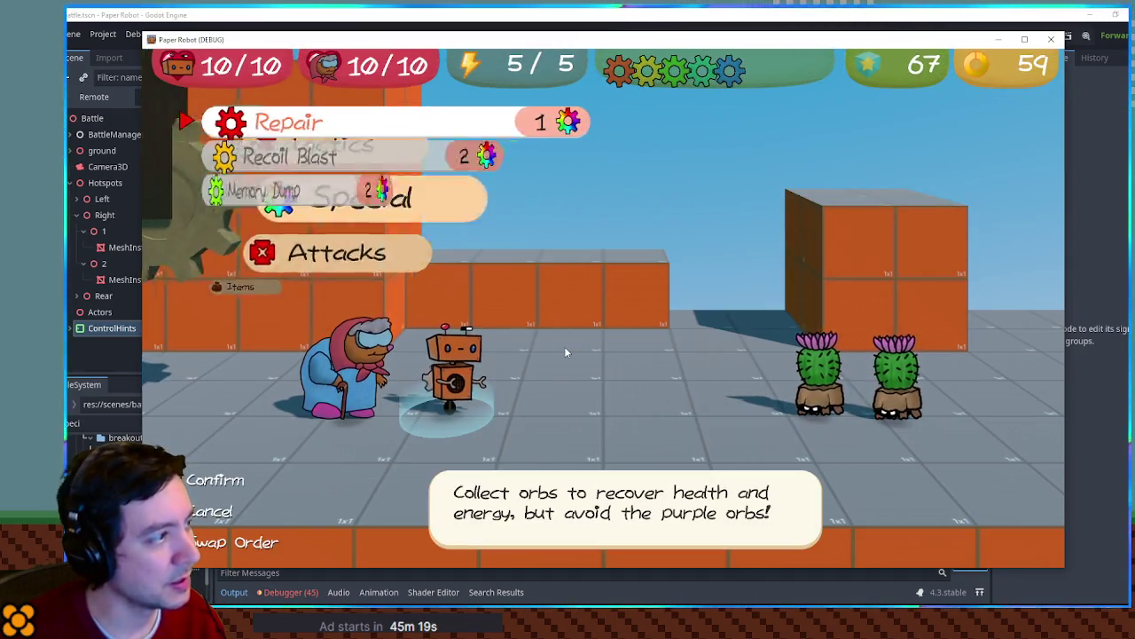
key(Return)
key(Return)
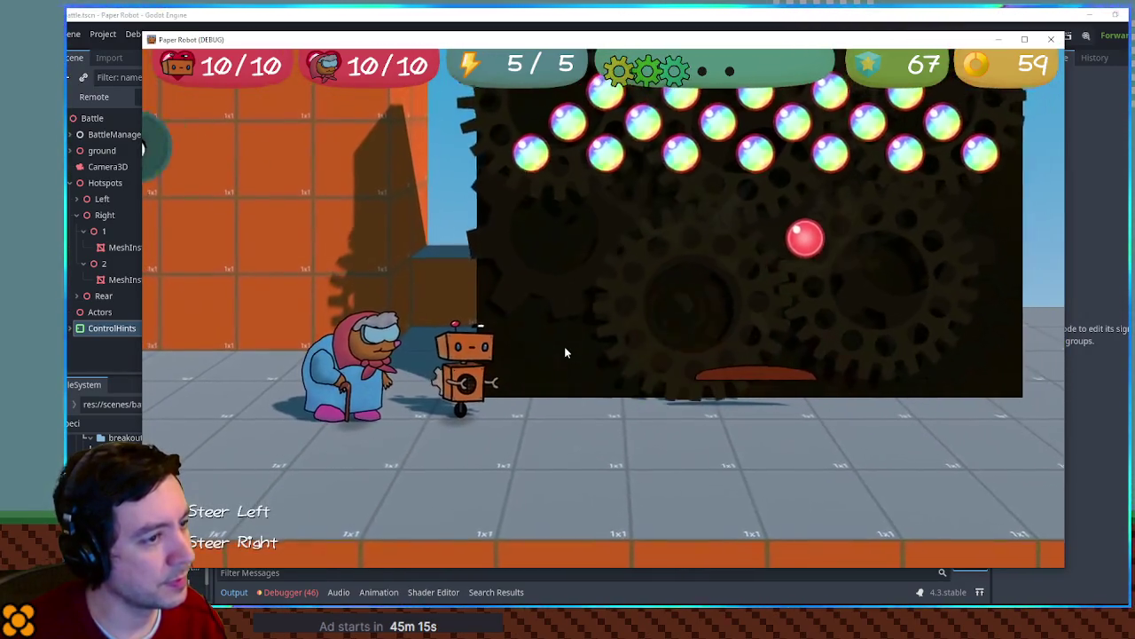
key(Right)
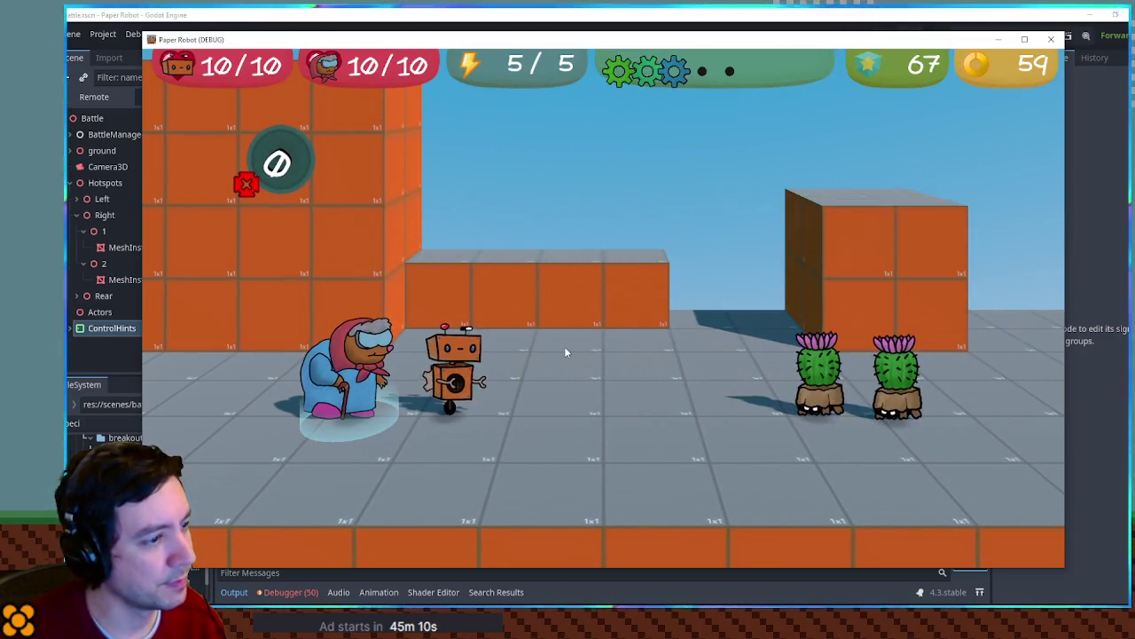
End the turn by choosing Tactics > Change partners
key(Up)
key(Return)
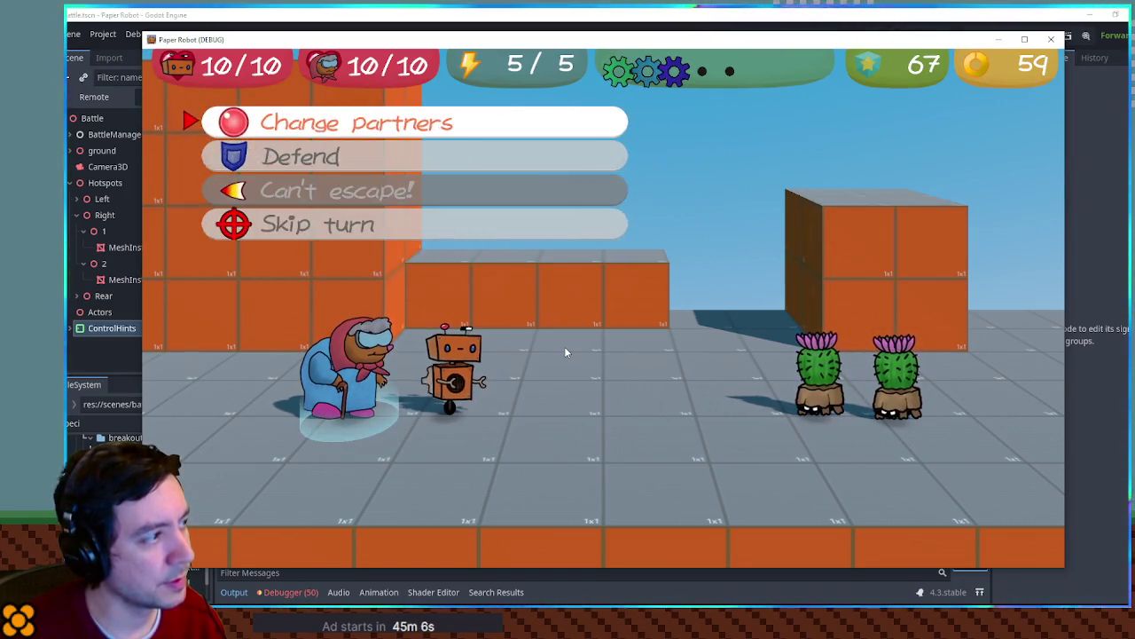
key(Escape)
key(Return)
key(Return)
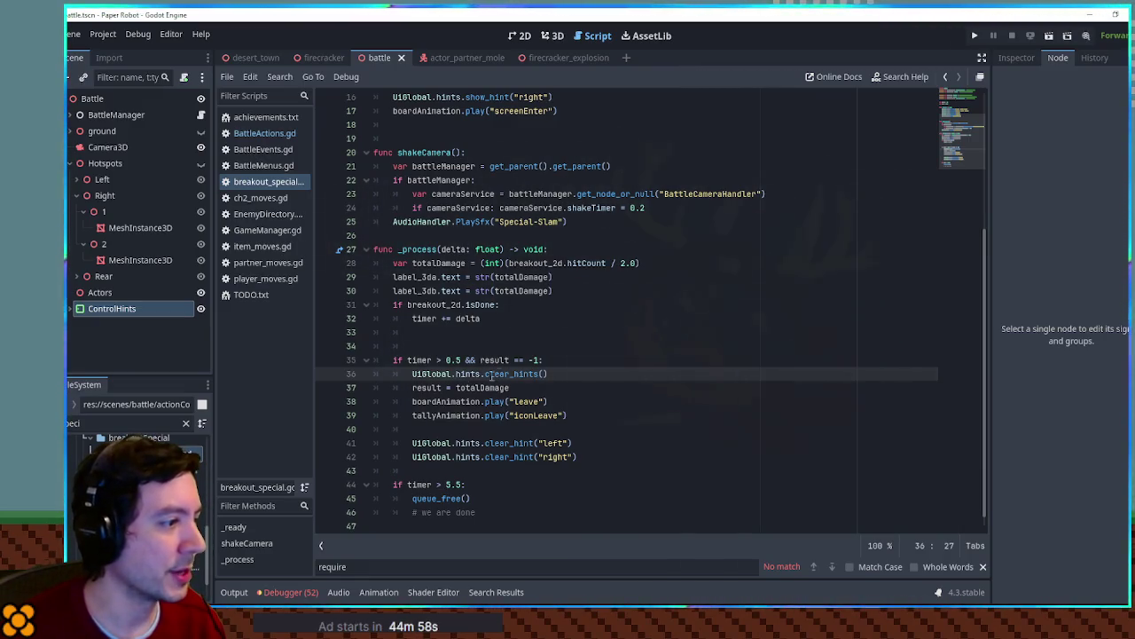
Delete the clear_hints() line from breakout_special.gd
drag(413, 373, 481, 374)
triple_click(498, 443)
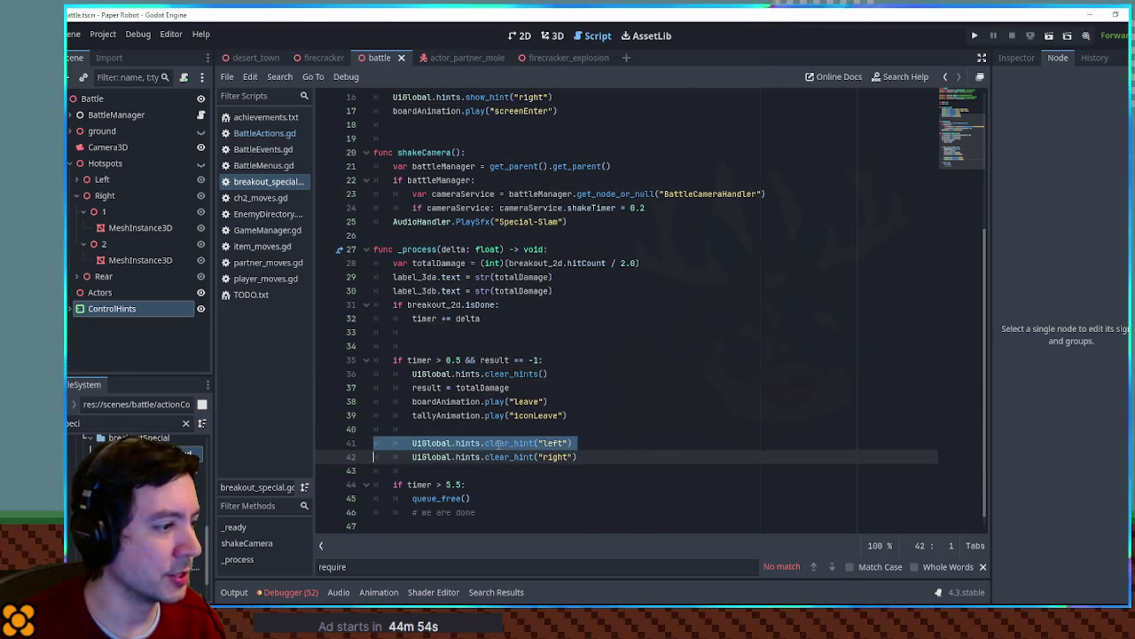
double_click(510, 456)
click(551, 373)
key(ctrl+shift+k)
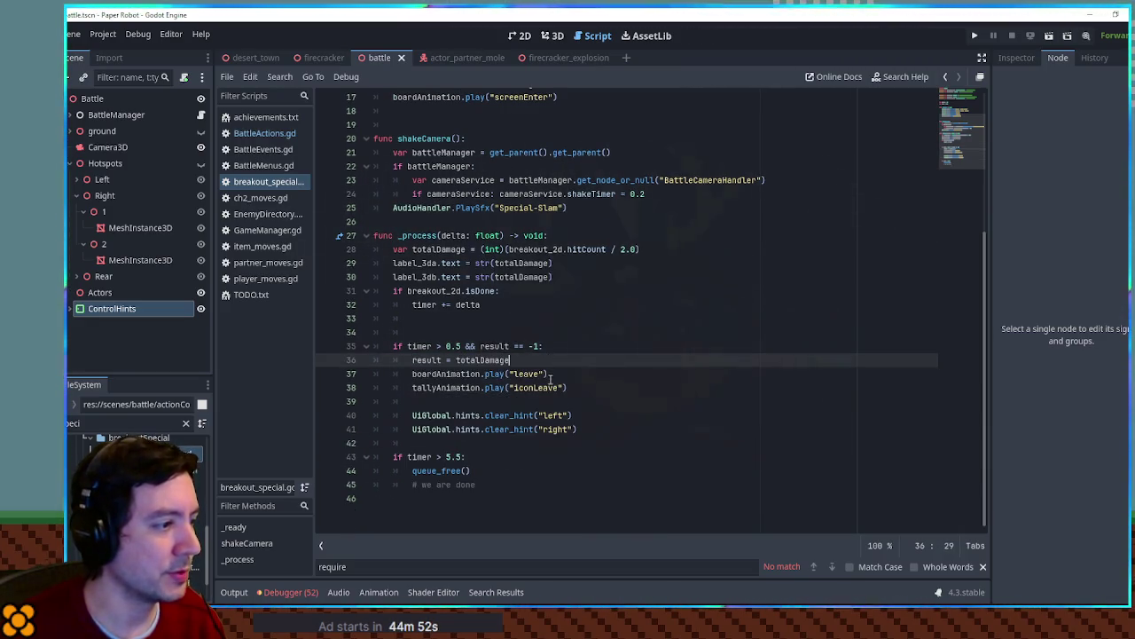
double_click(434, 428)
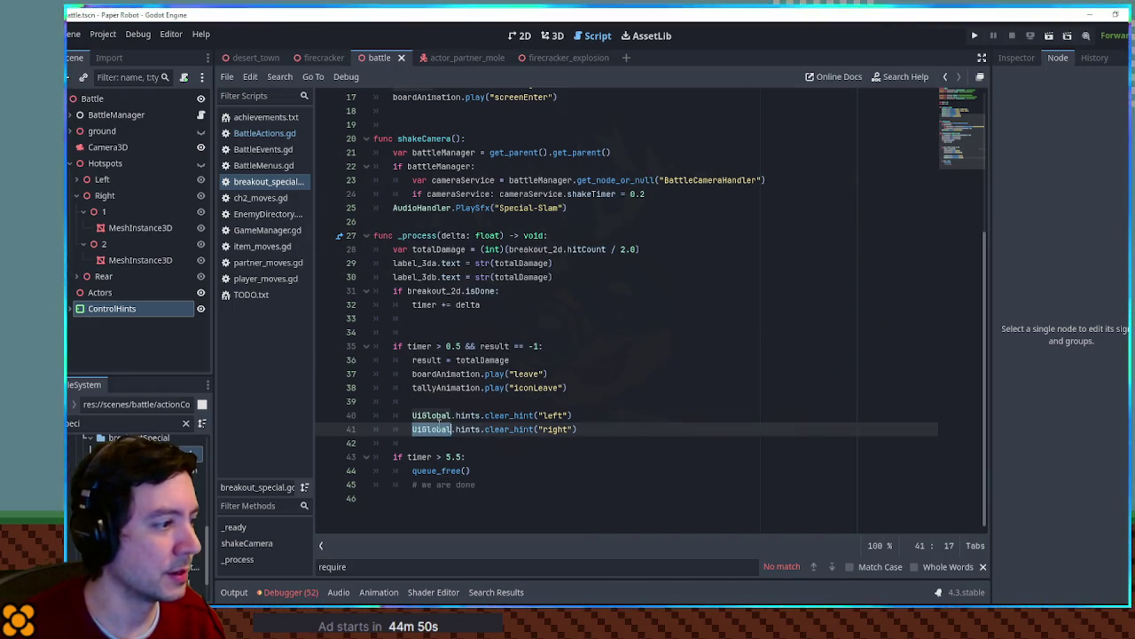
scroll(450, 409, up, 5)
scroll(472, 354, down, 5)
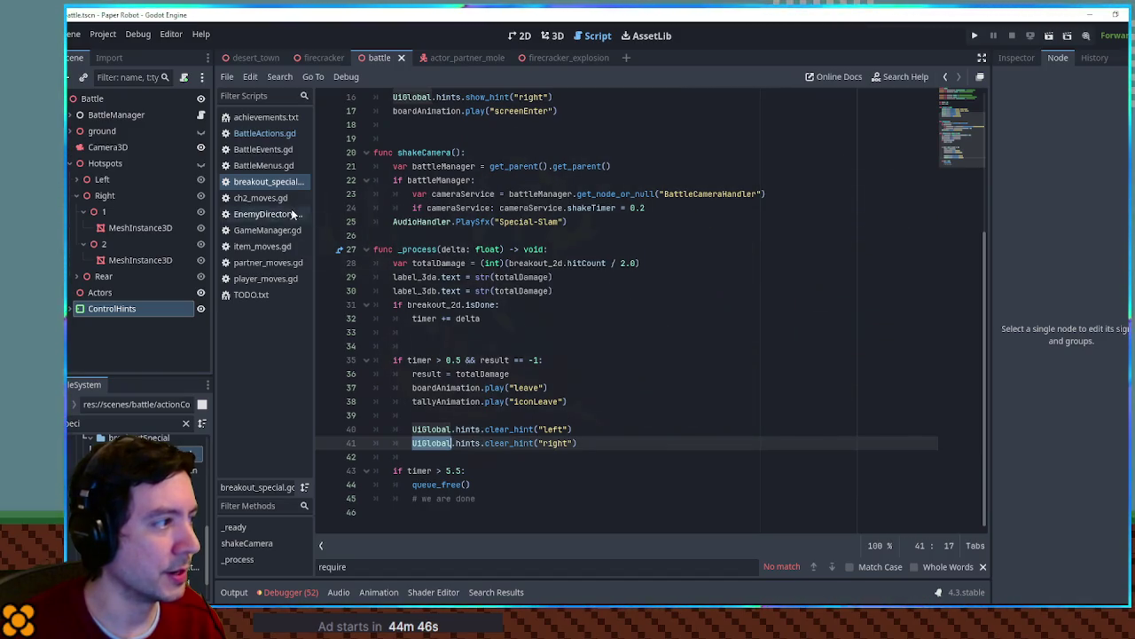
Compare match_special.gd with breakout_special.gd, then delete match_special's clear_hints() line
double_click(142, 452)
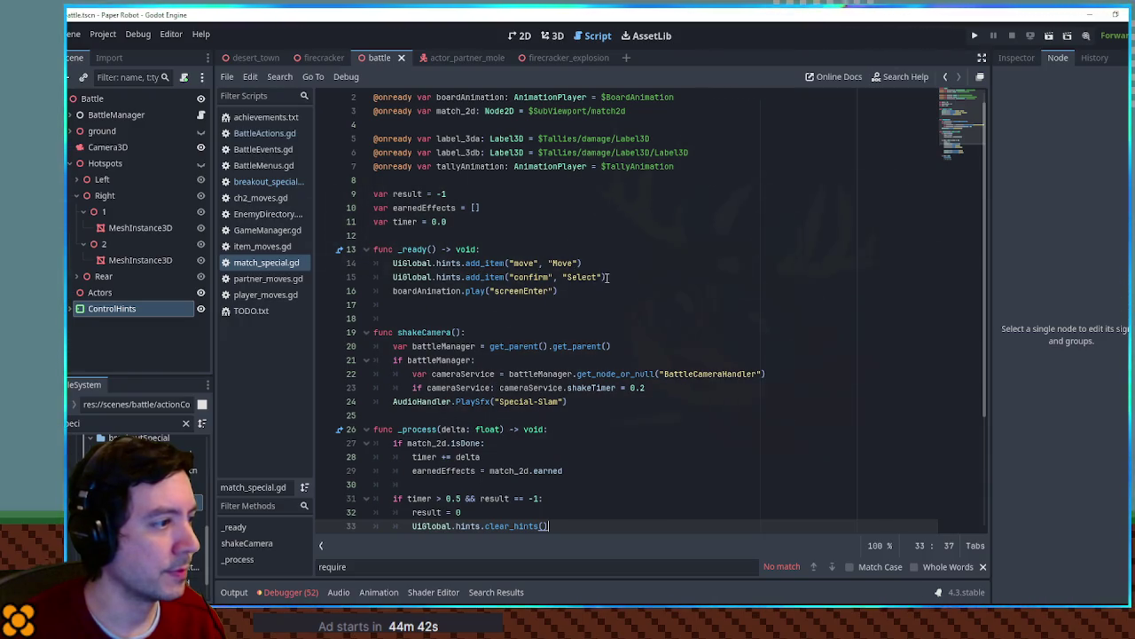
scroll(607, 277, down, 4)
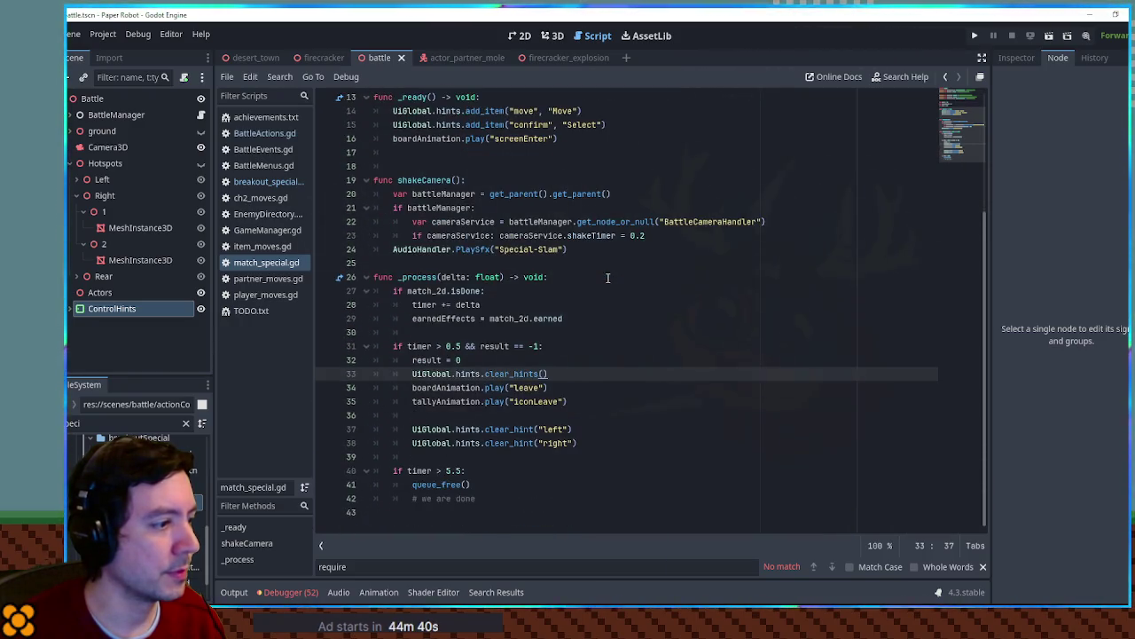
scroll(554, 429, up, 2)
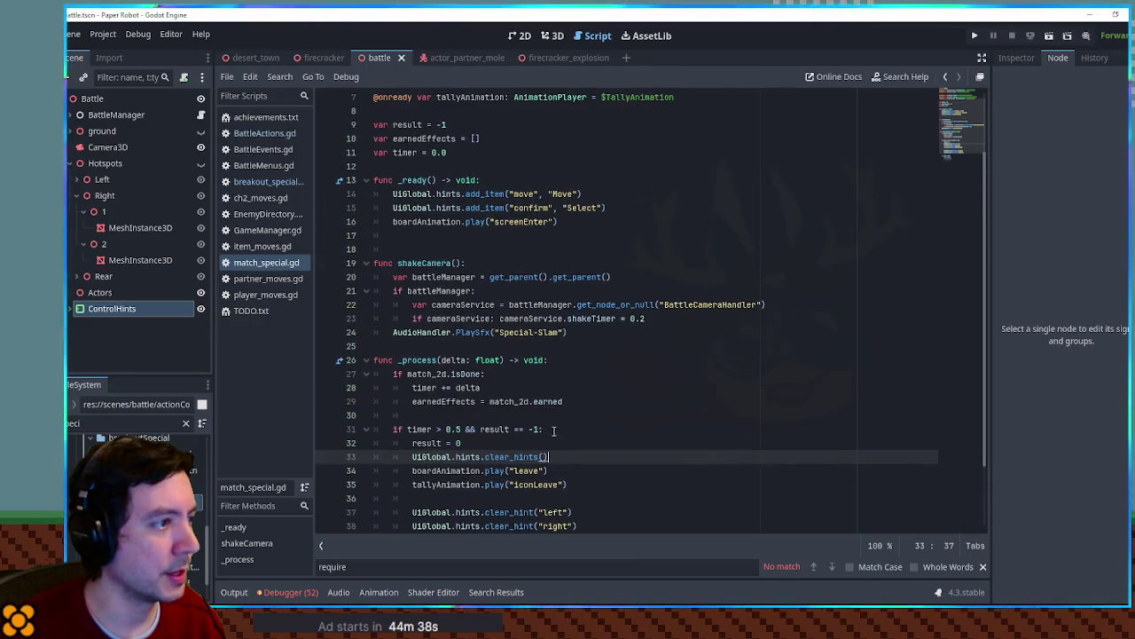
key(alt+Left)
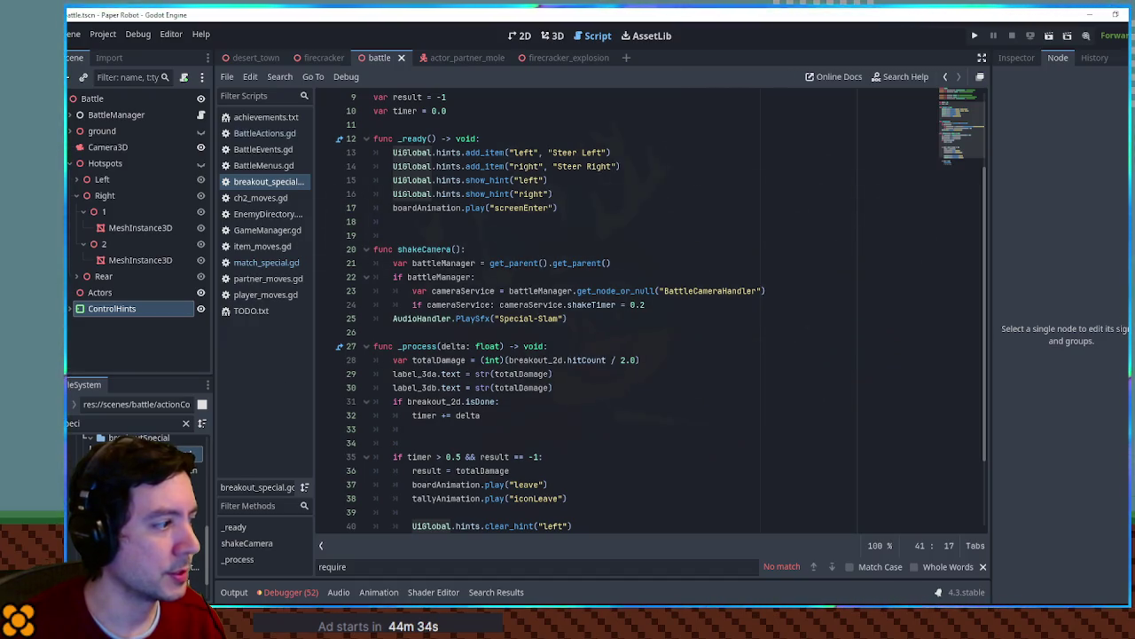
key(alt+Right)
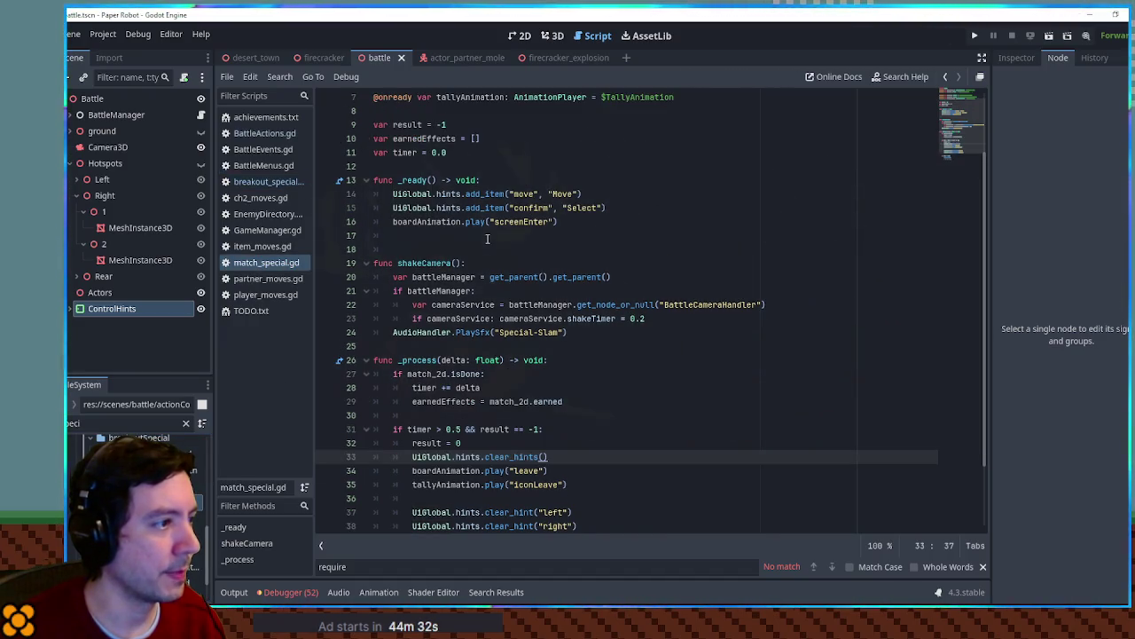
scroll(581, 275, down, 2)
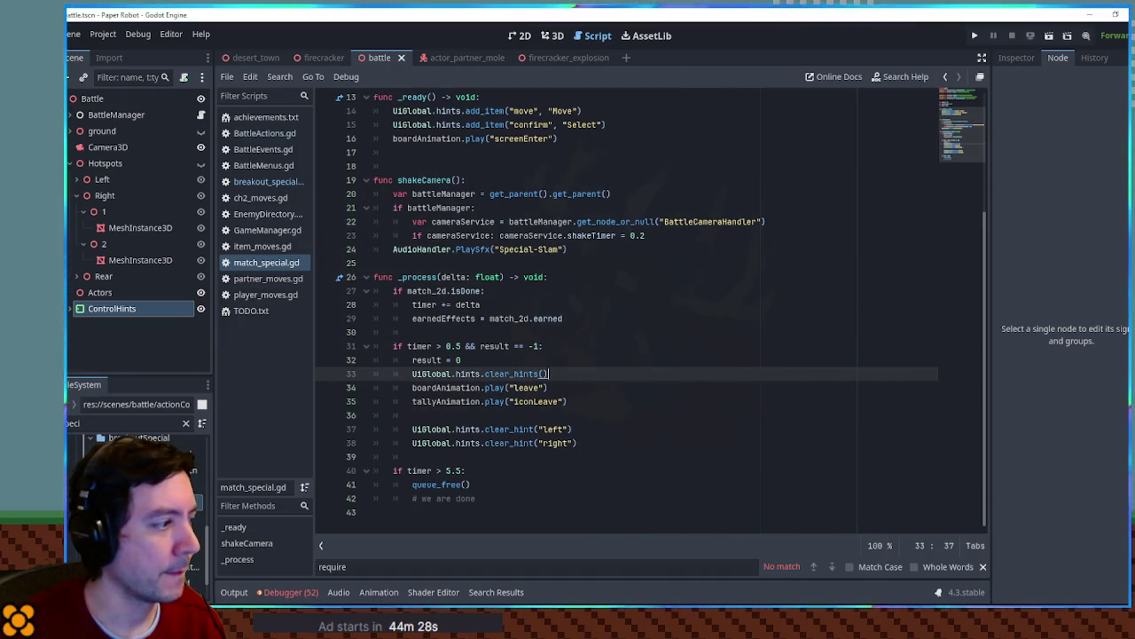
key(alt+Left)
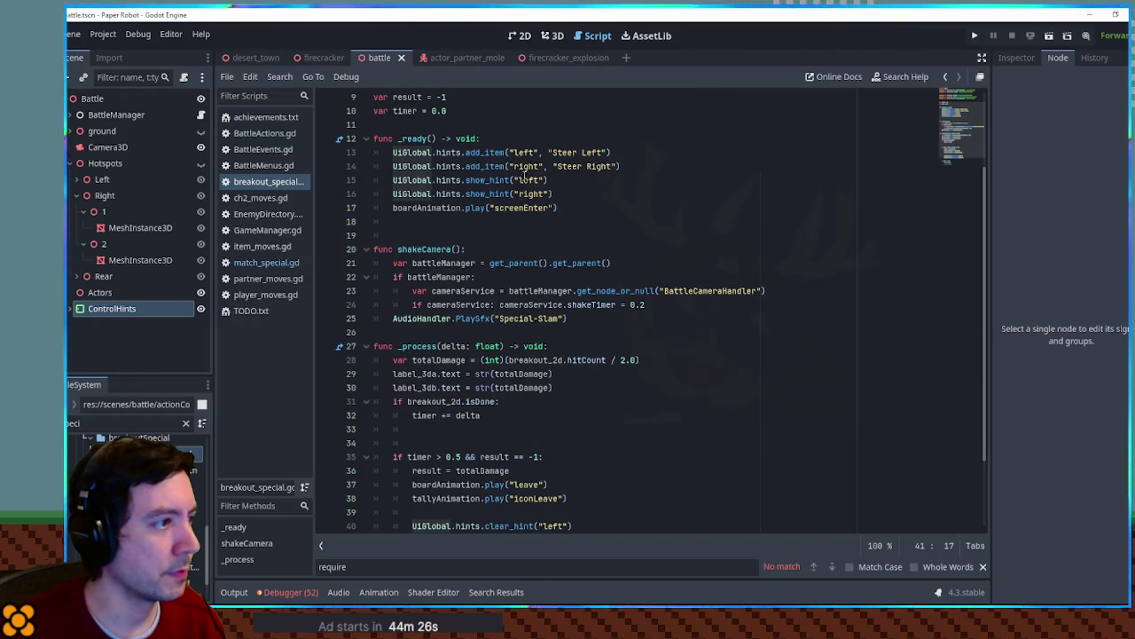
scroll(557, 374, down, 2)
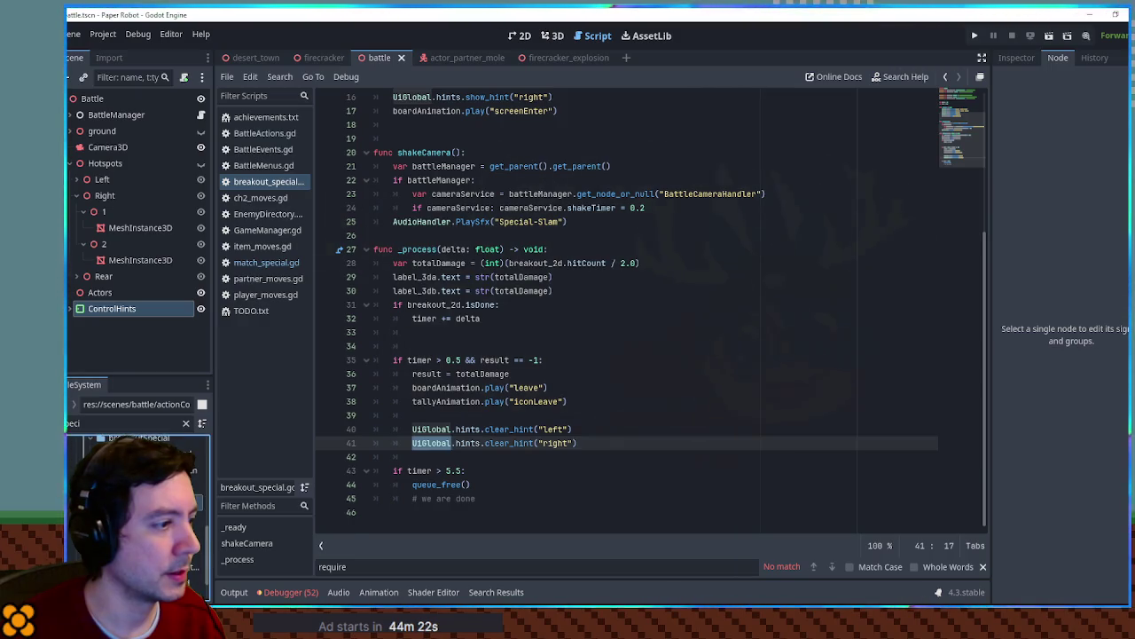
key(alt+Right)
key(ctrl+shift+k)
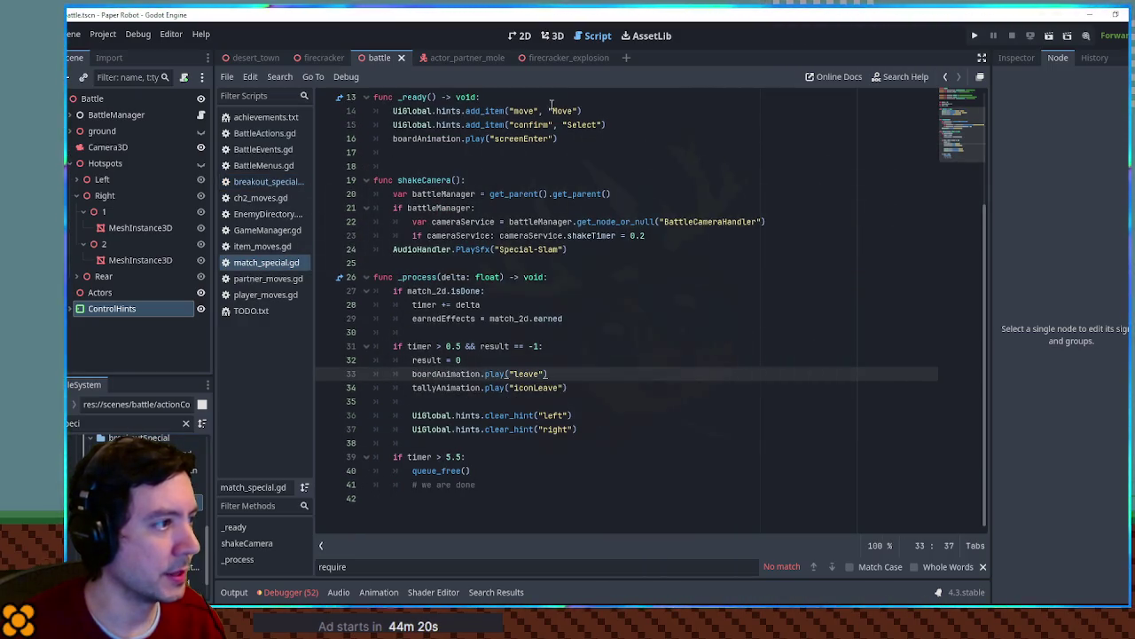
Change match_special's two clear_hint arguments to "move" and "confirm"
double_click(524, 111)
key(ctrl+c)
double_click(550, 415)
key(ctrl+v)
double_click(531, 124)
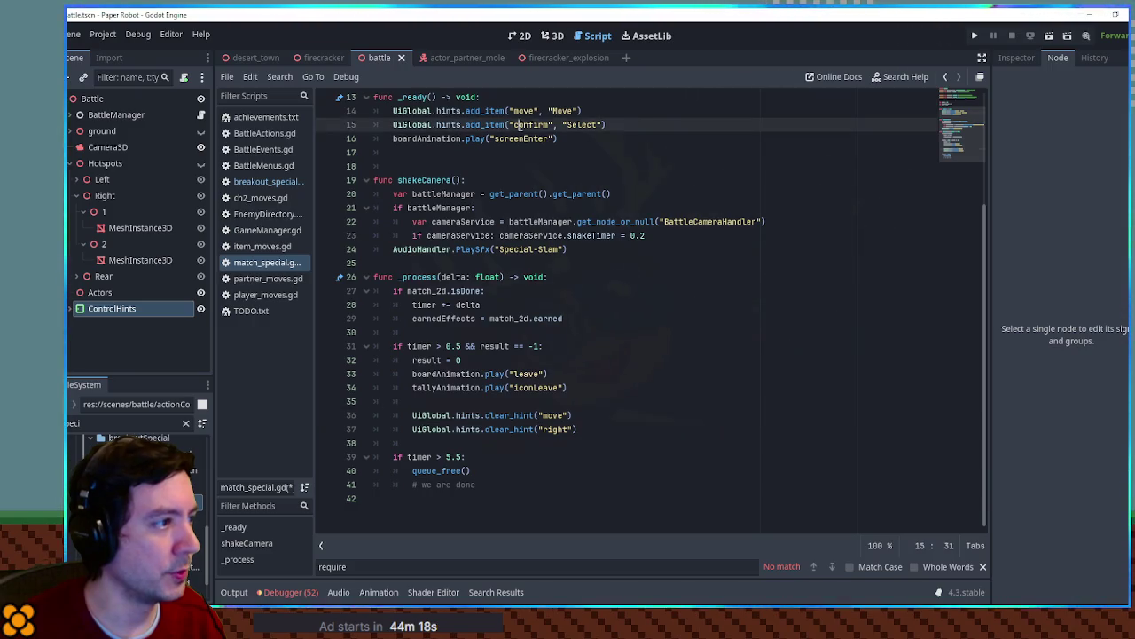
double_click(554, 430)
text(confirm)
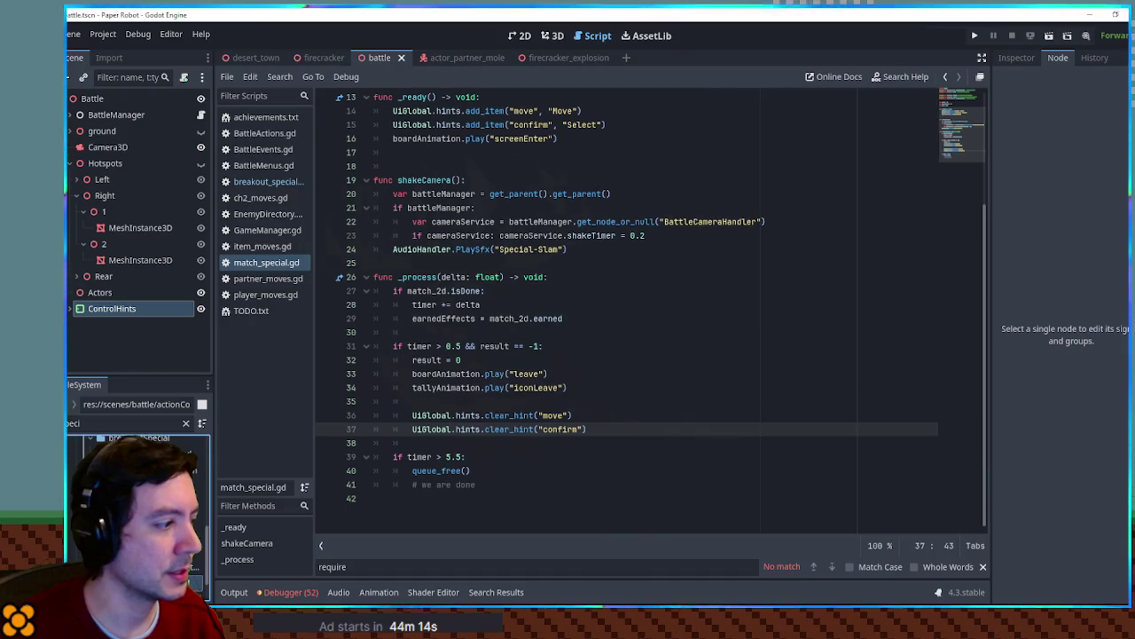
Look over recovery_special.gd's hint clearing and save the edited scripts
double_click(178, 523)
scroll(564, 270, up, 10)
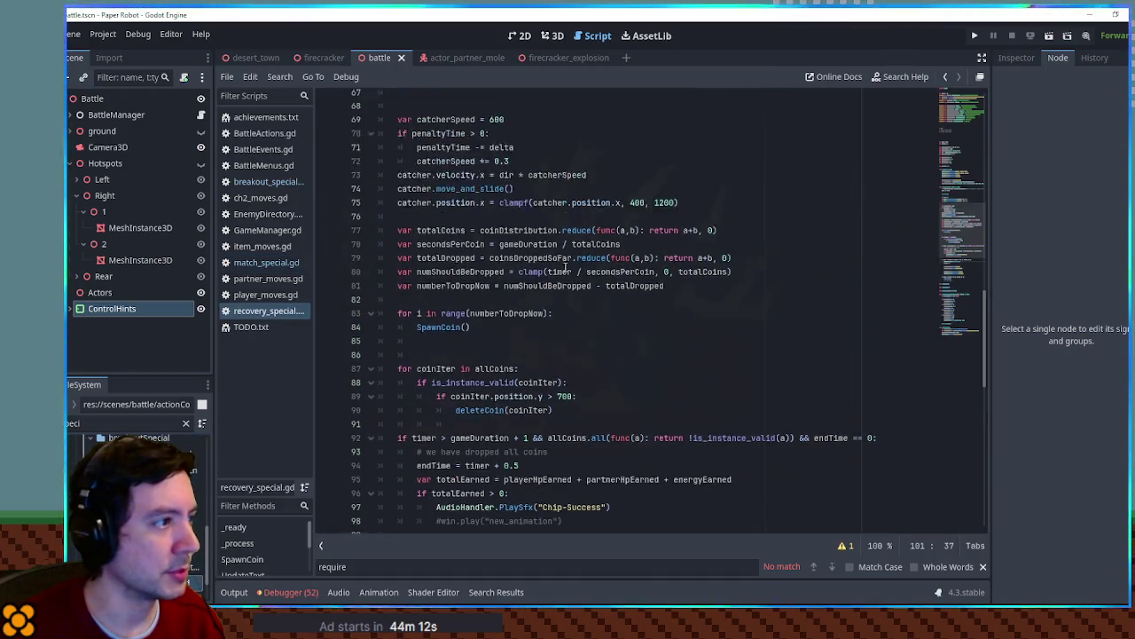
scroll(564, 270, down, 13)
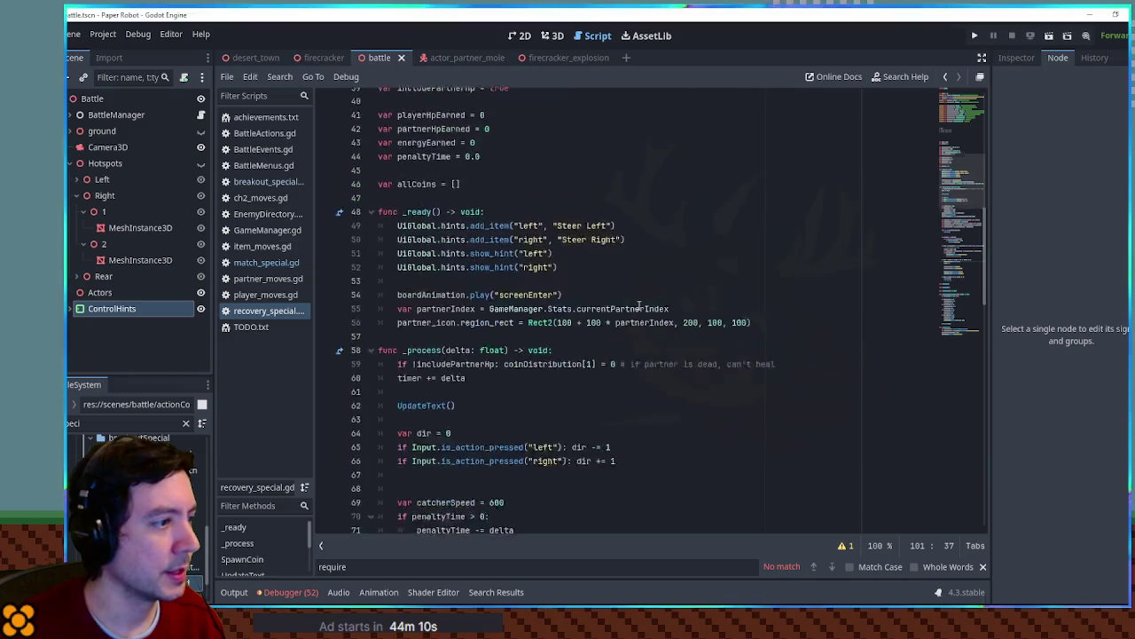
scroll(639, 300, down, 3)
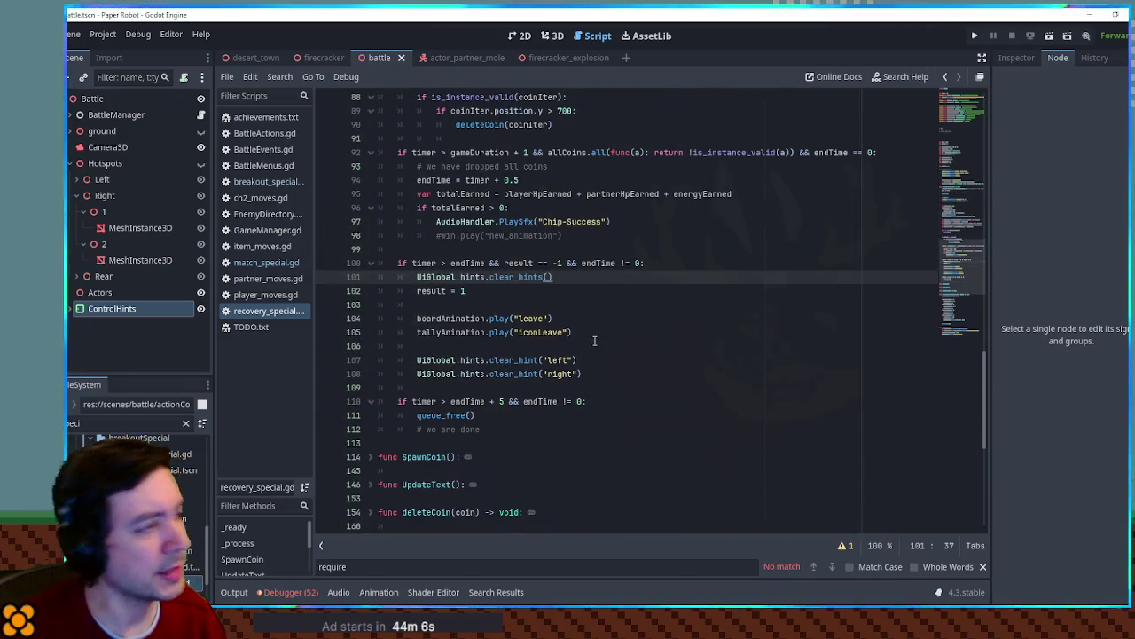
key(ctrl+s)
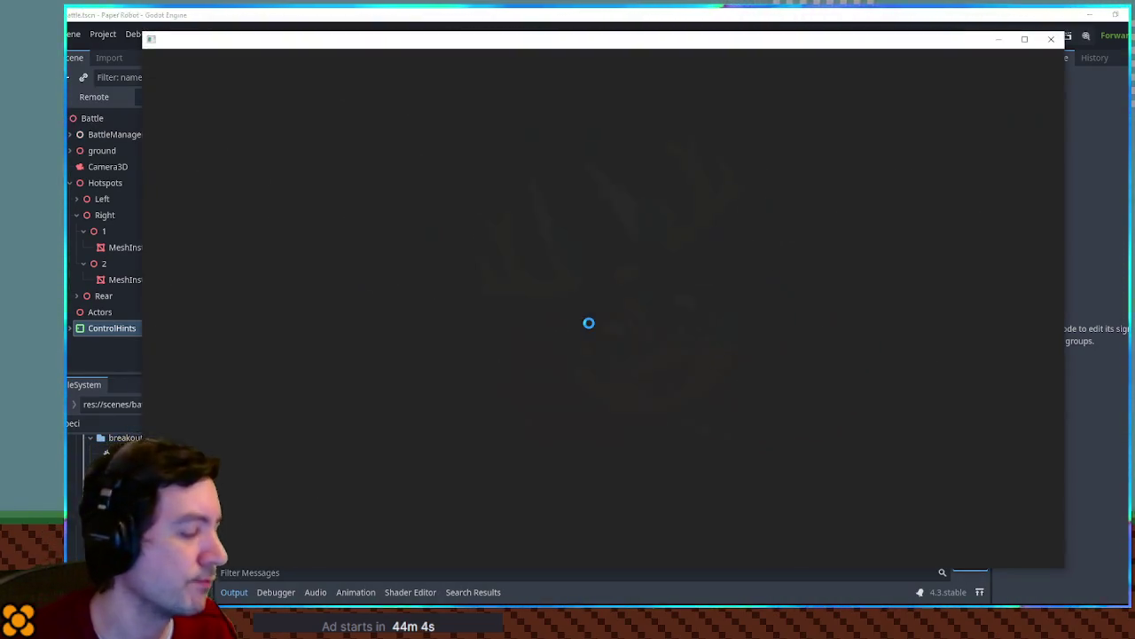
Close the running game and delete recovery_special.gd's clear_hints() line, found by searching 'clear'
click(1051, 40)
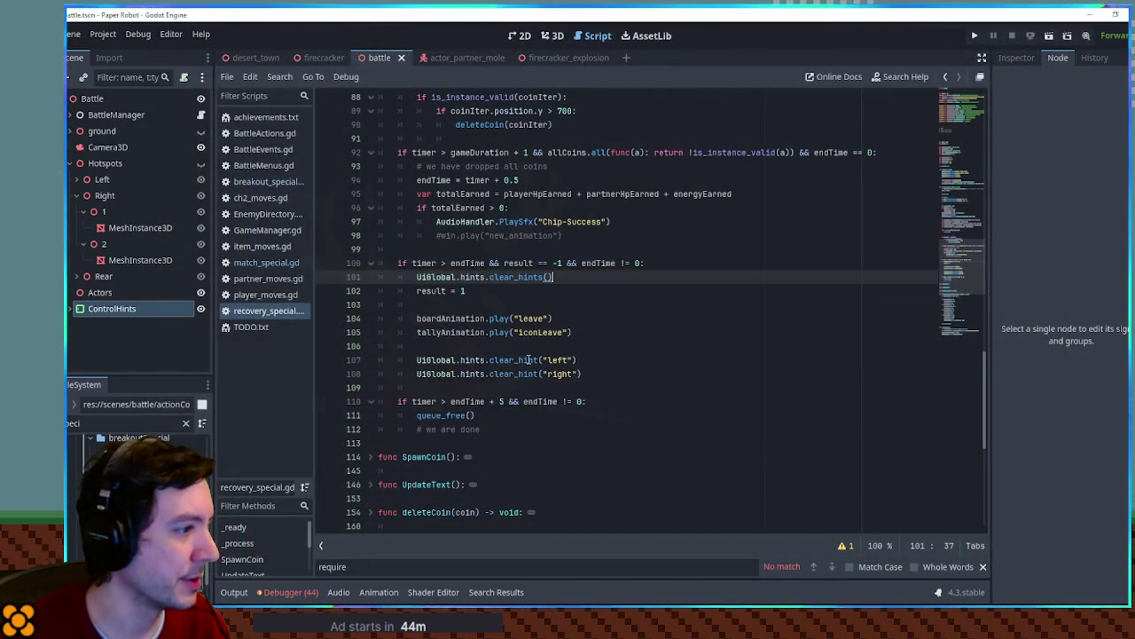
scroll(623, 335, down, 3)
key(ctrl+f)
text(clear)
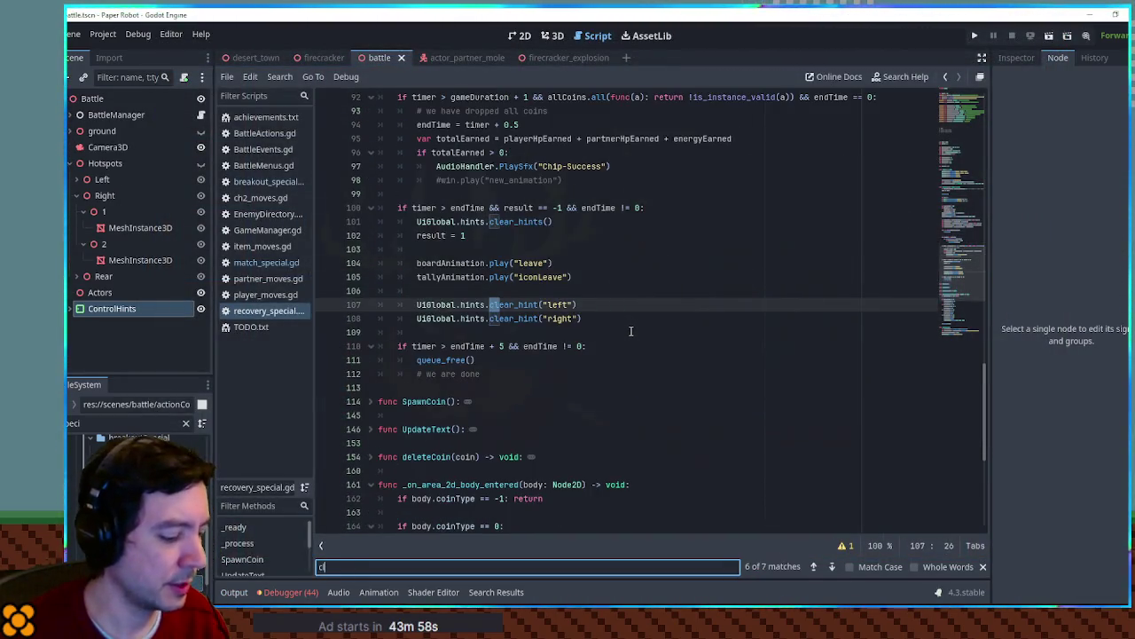
click(499, 222)
key(ctrl+shift+k)
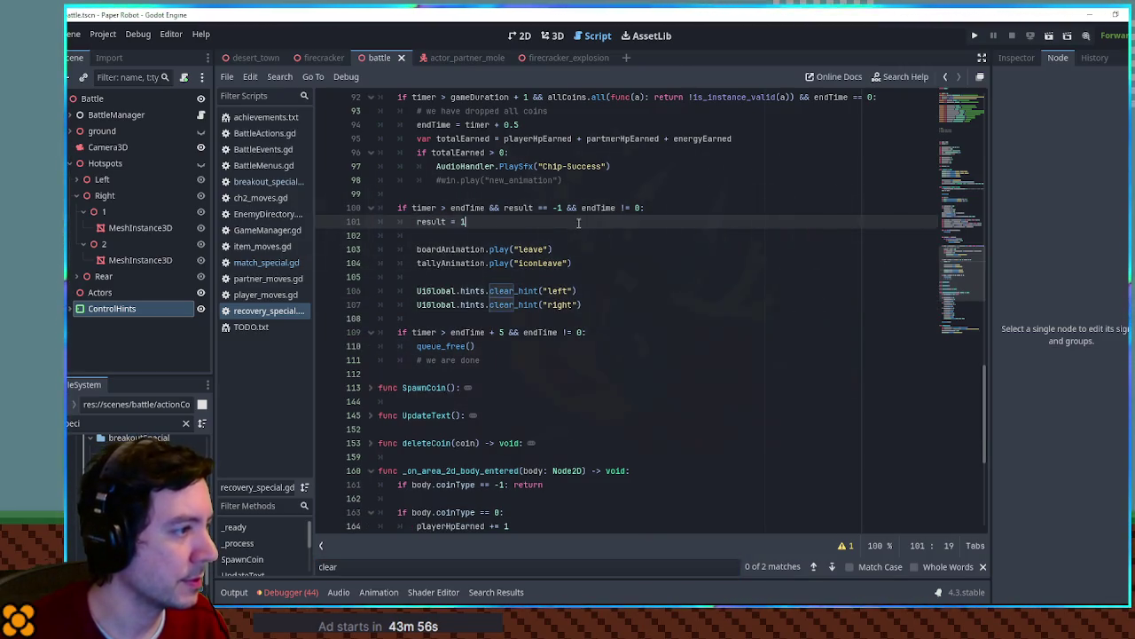
Check match_special's clear_hint uses, then run the project from breakout_special.gd with F5
click(263, 263)
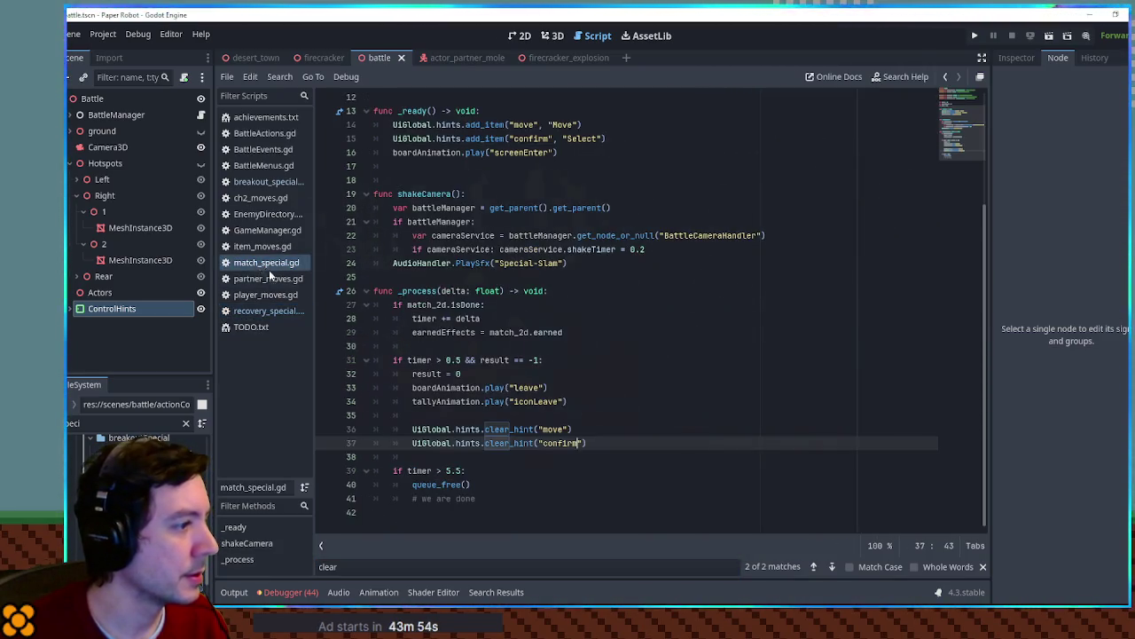
double_click(513, 428)
key(ctrl+f)
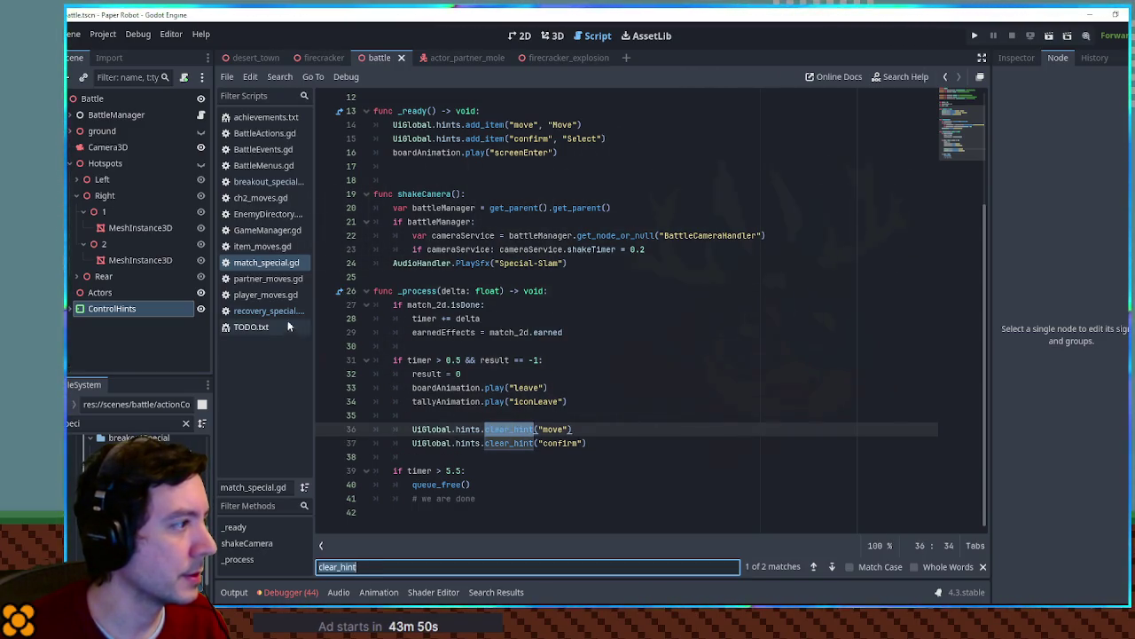
click(266, 181)
click(635, 361)
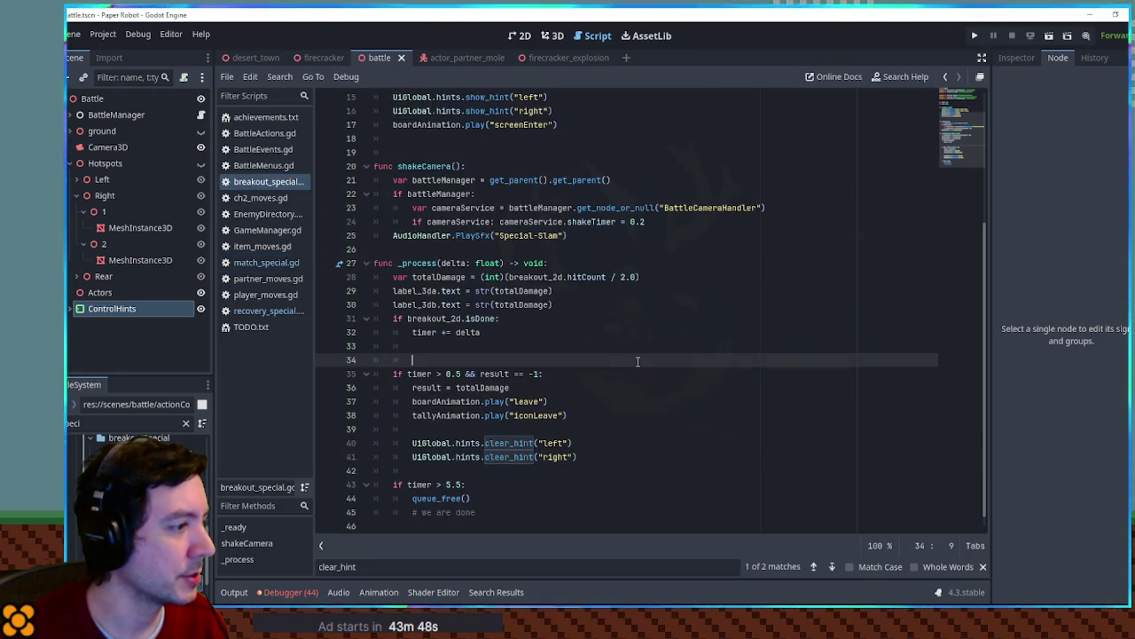
key(F5)
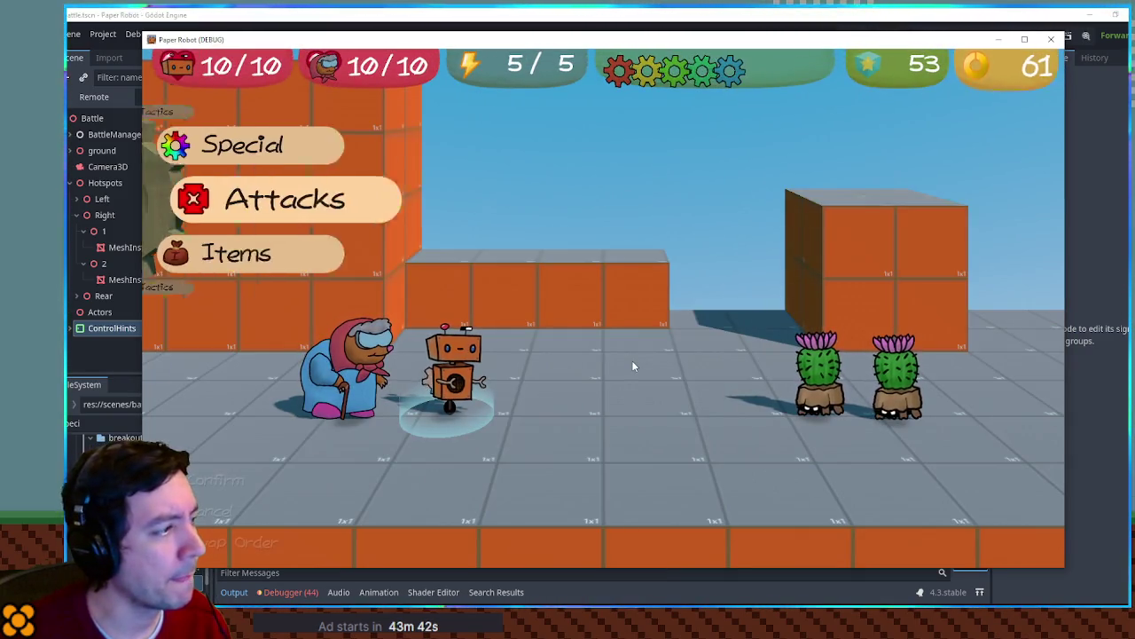
Use the Recoil Blast special on both cactus enemies and play the minigame
key(Up)
key(Return)
key(Down)
key(Return)
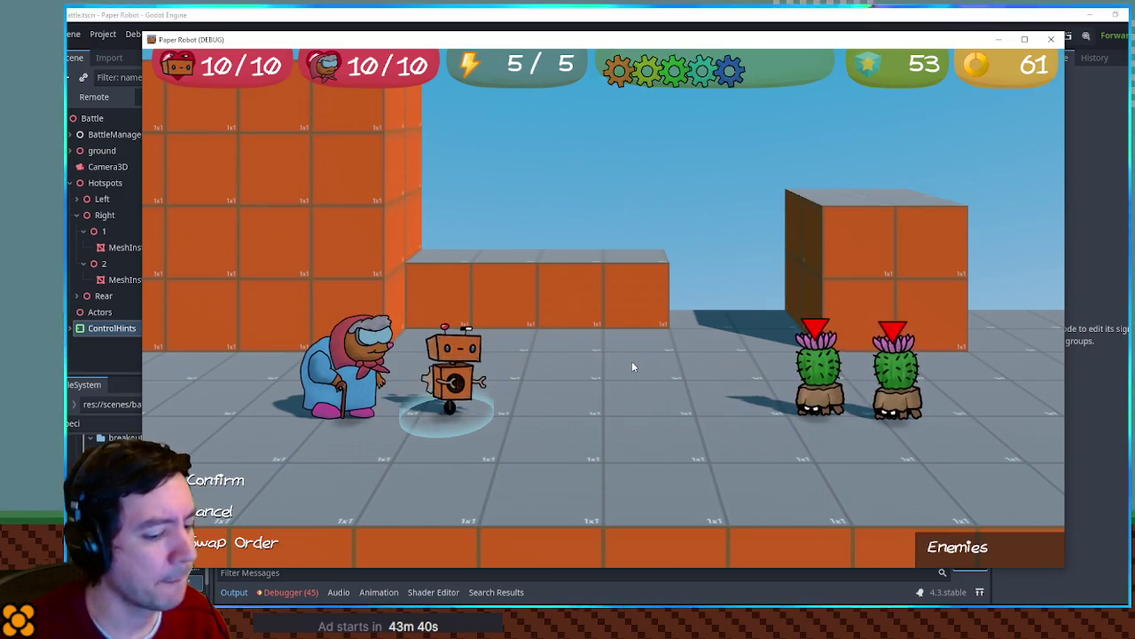
key(Return)
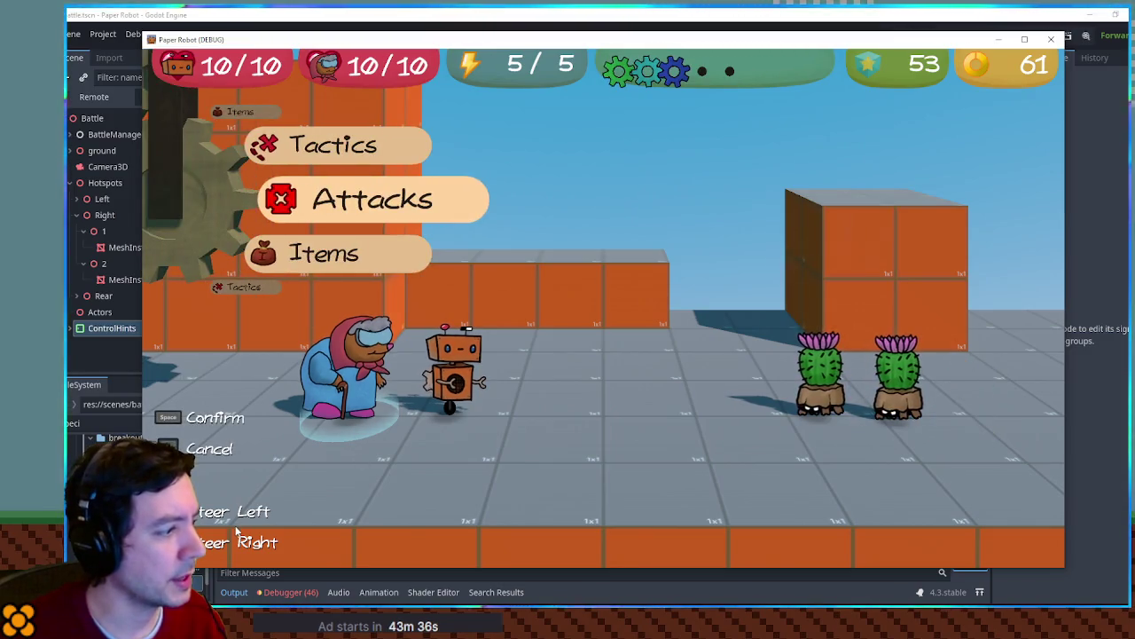
Choose Tactics > Defend for the grandma, then close the game with F8
key(Down)
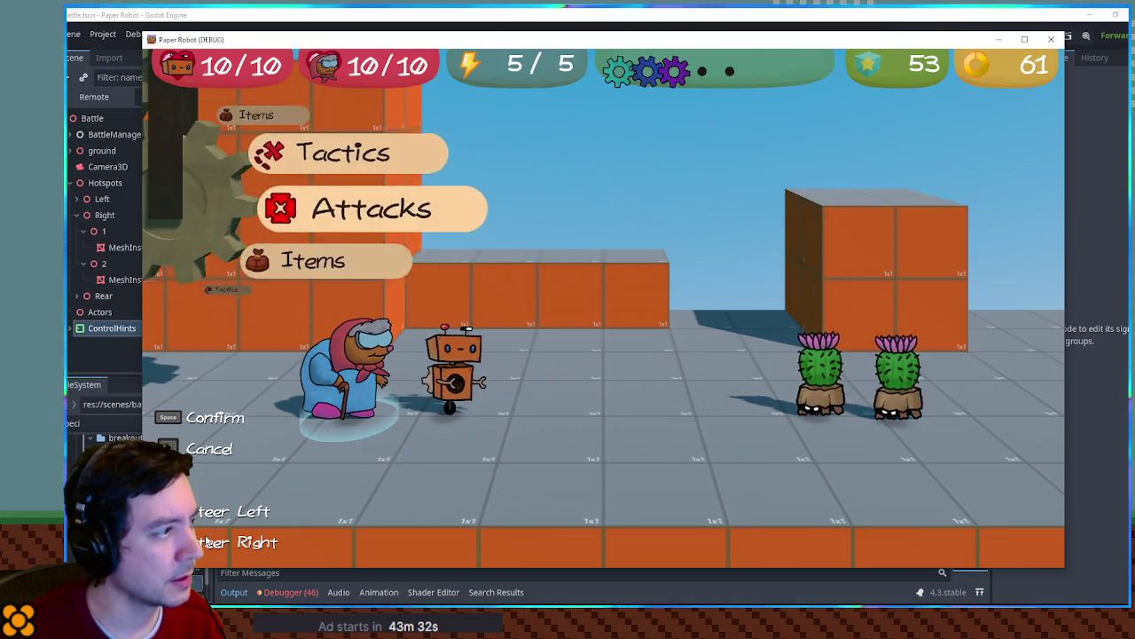
key(Up)
key(space)
key(Down)
key(space)
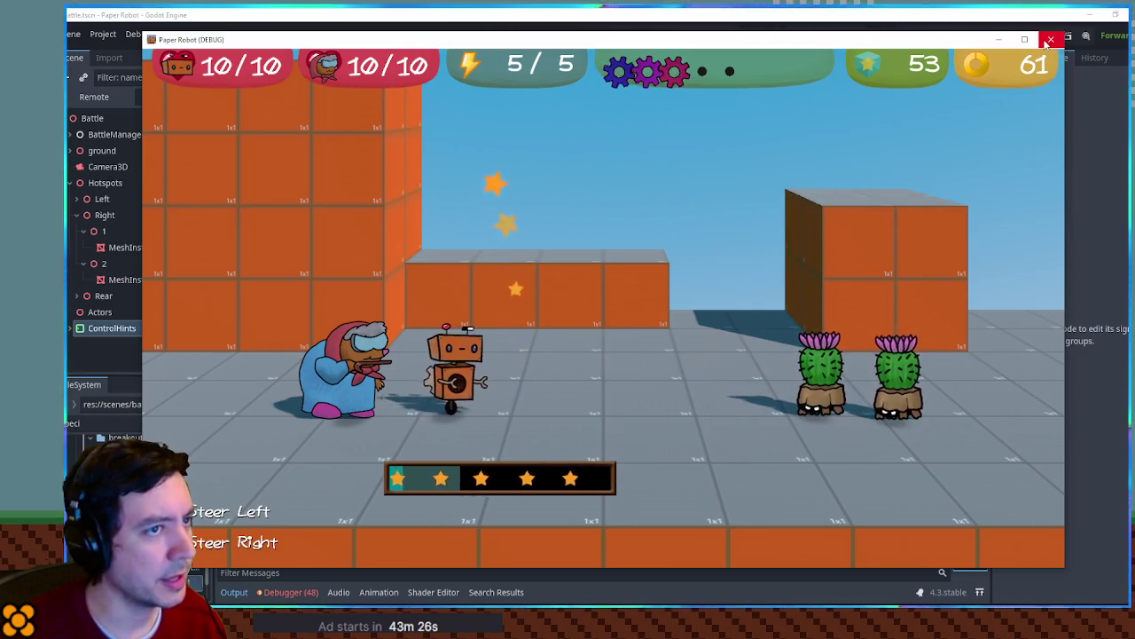
key(F8)
Jump from 'hints' on line 40 to its $ControlHints declaration in uiGlobal.gd
click(503, 457)
click(503, 443)
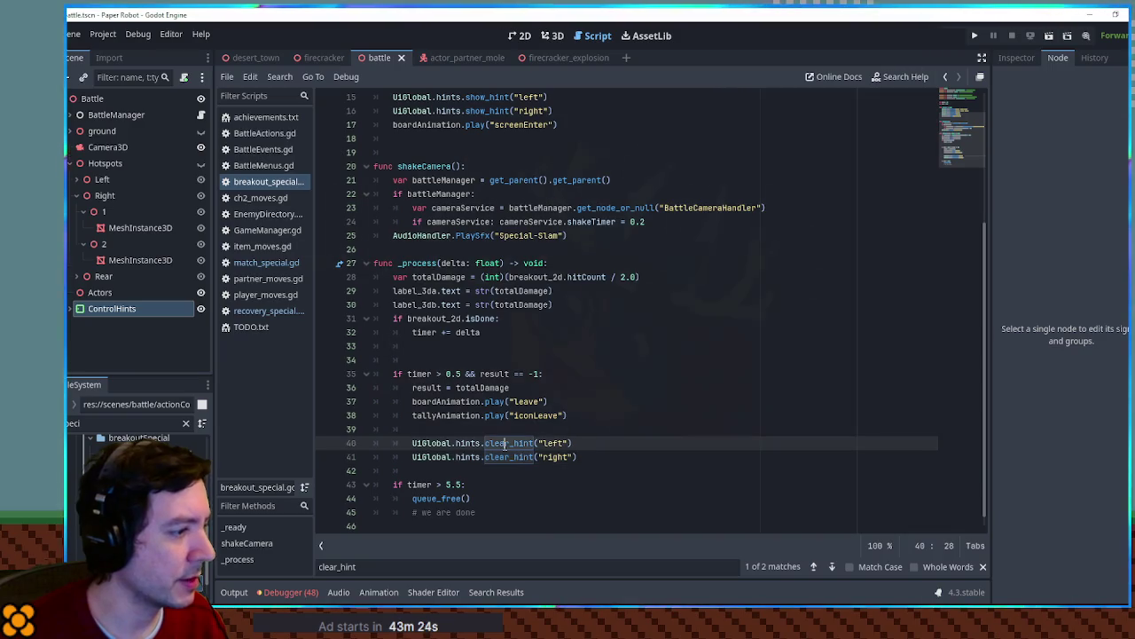
double_click(503, 442)
mouse_move(480, 443)
mouse_down()
mouse_move(415, 446)
mouse_move(478, 451)
mouse_up()
double_click(468, 444)
ctrl+click(470, 453)
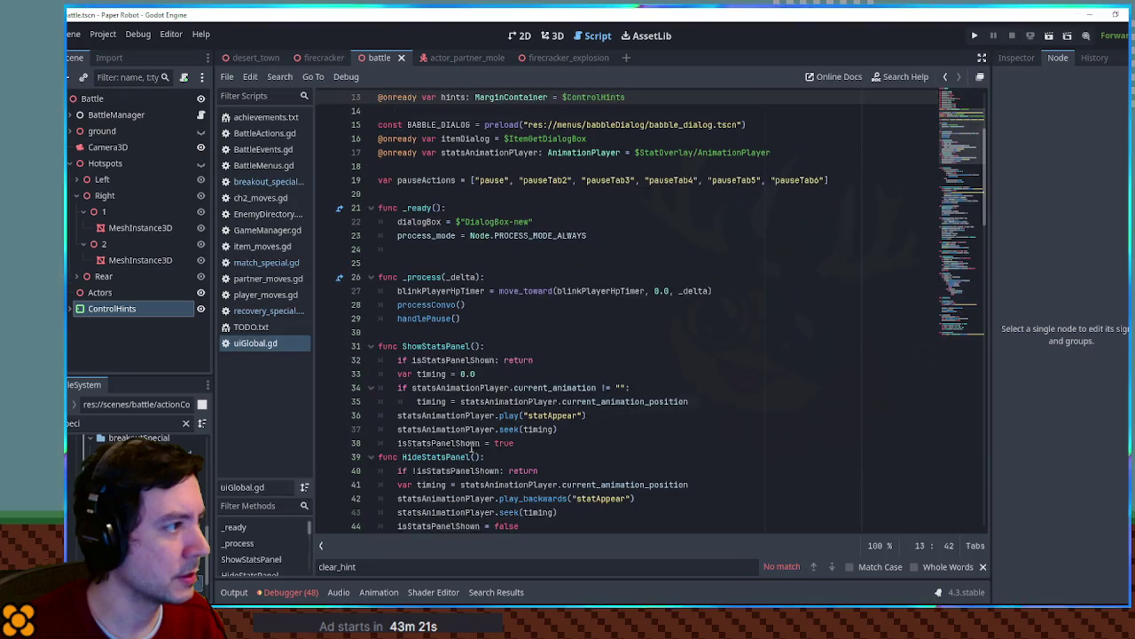
click(568, 111)
click(581, 97)
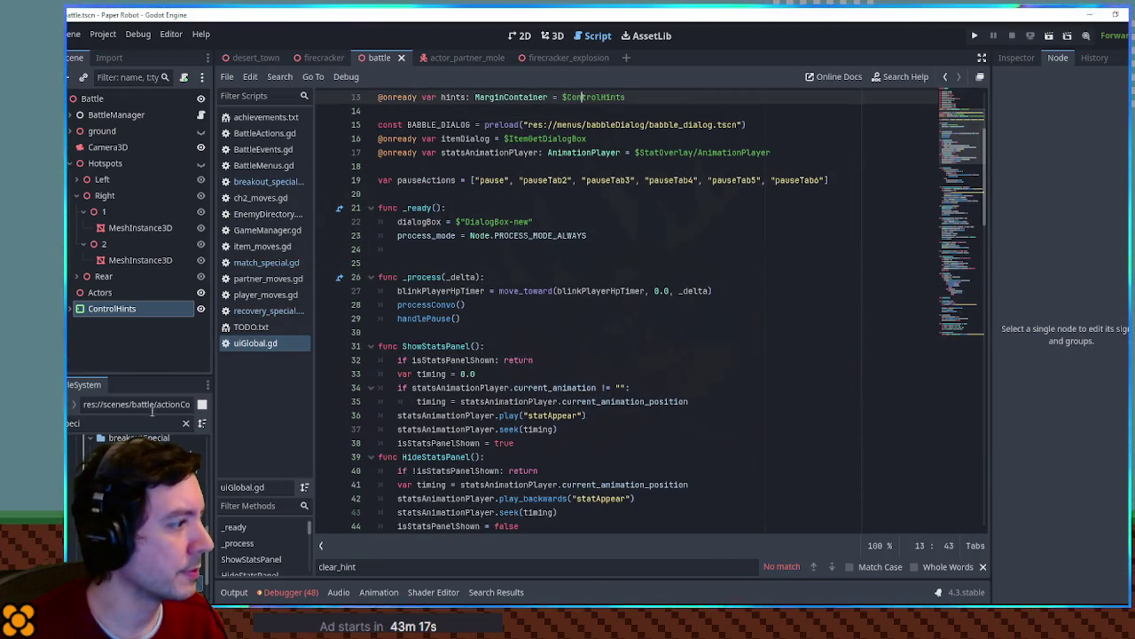
Filter the FileSystem panel for 'ControlHints'
double_click(128, 423)
key(ctrl+v)
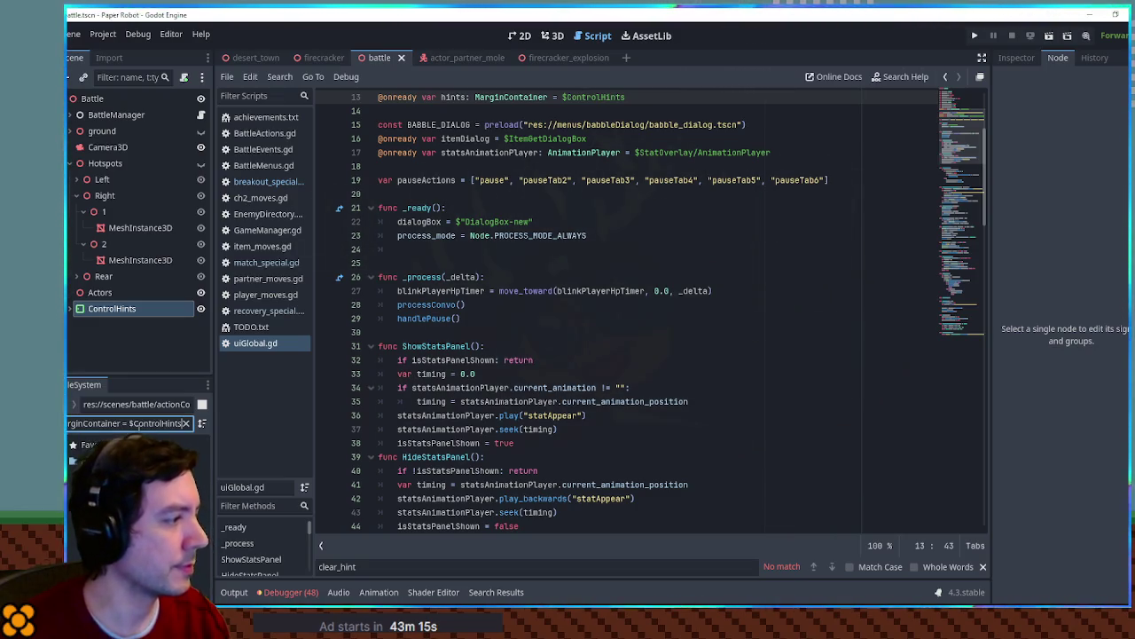
key(ctrl+Left)
key(shift+Home)
key(BackSpace)
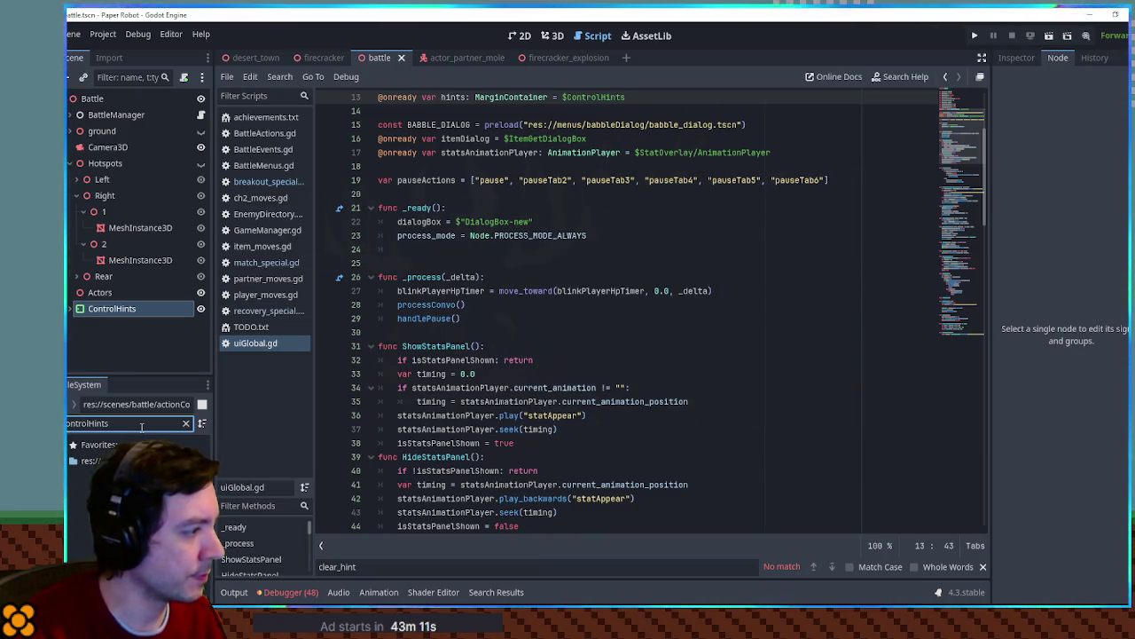
key(Return)
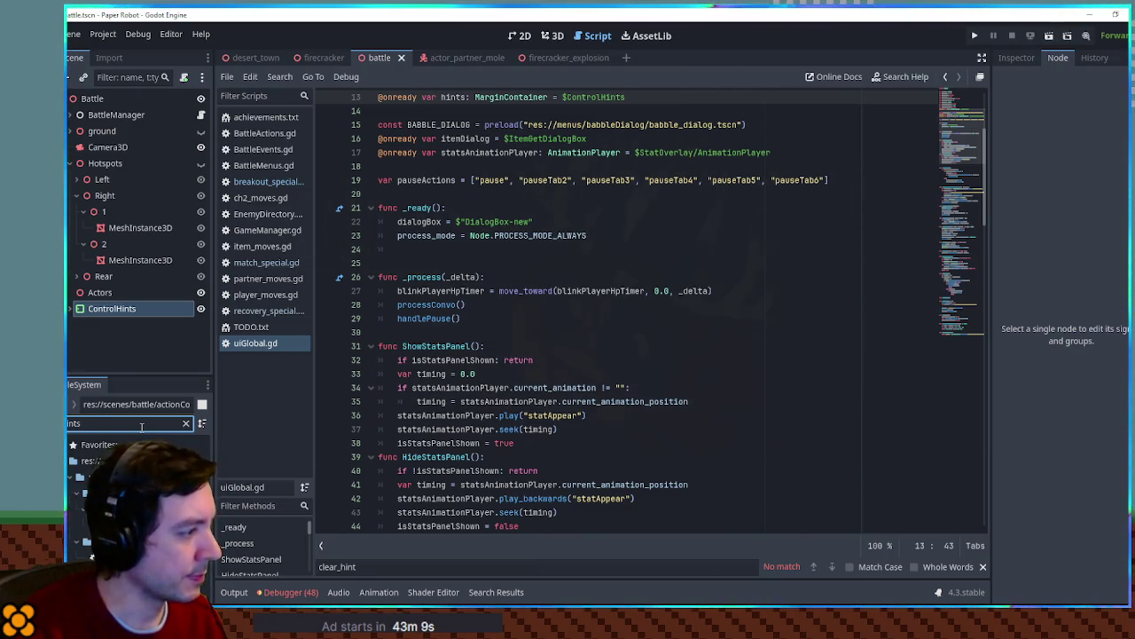
Open control_hints.gd and inspect clear_hint's displayText filter and the add_item function
key(Return)
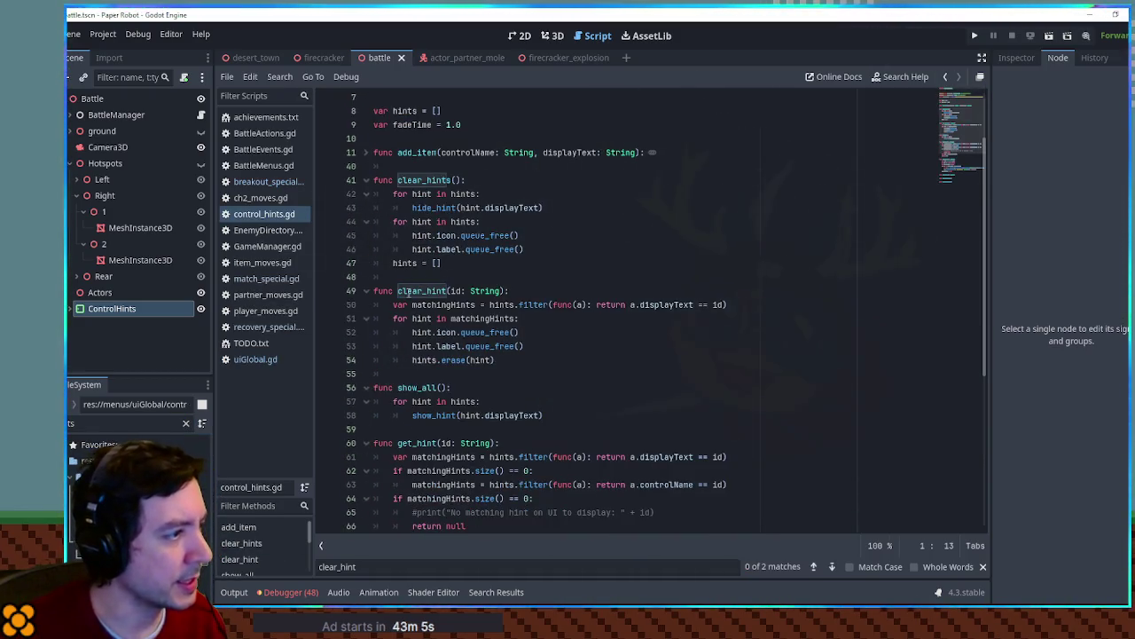
click(458, 291)
double_click(456, 291)
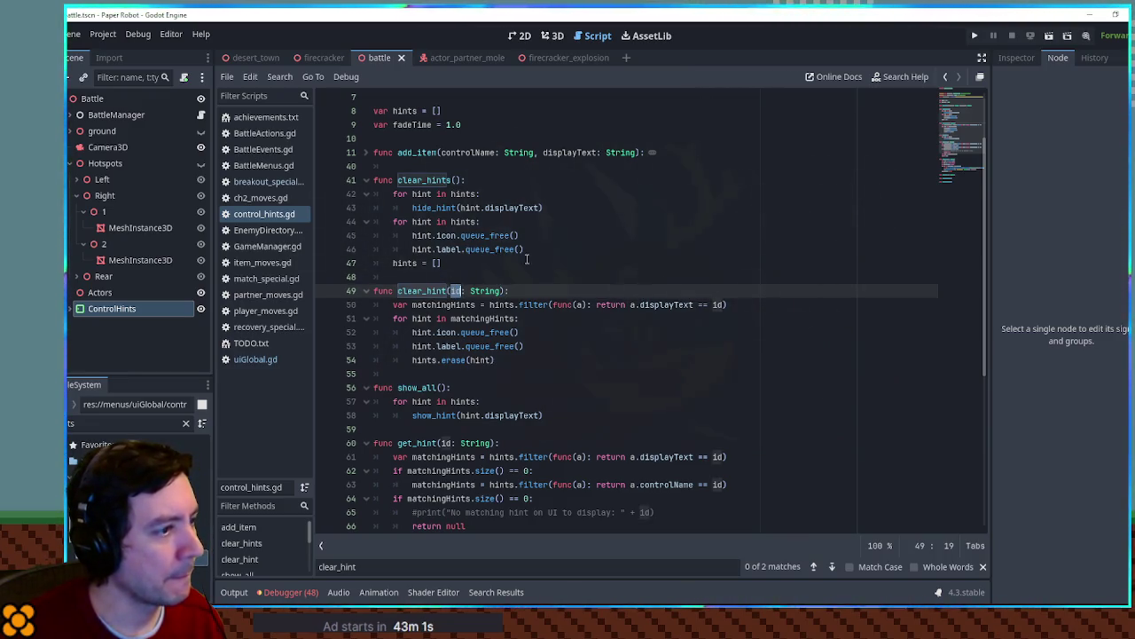
click(371, 155)
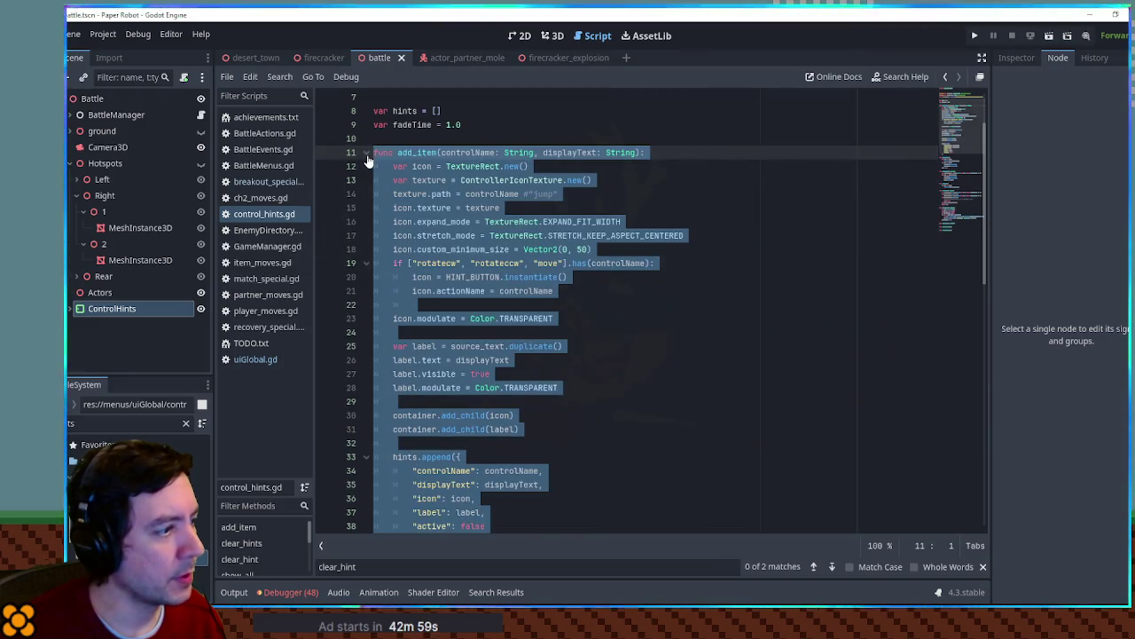
scroll(437, 349, down, 1)
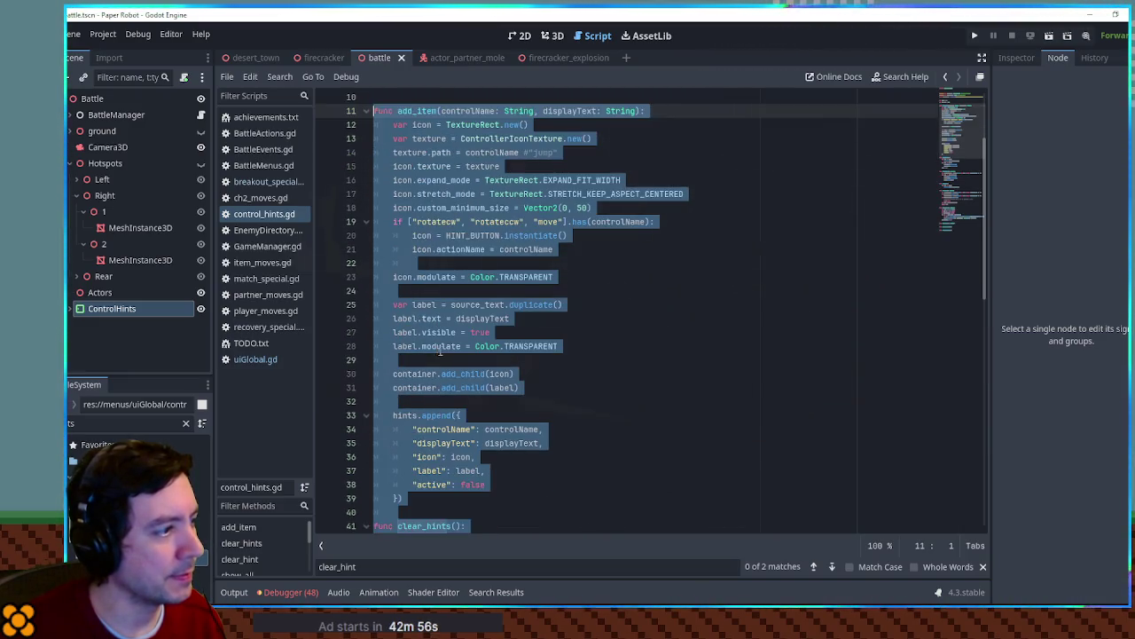
scroll(436, 334, down, 4)
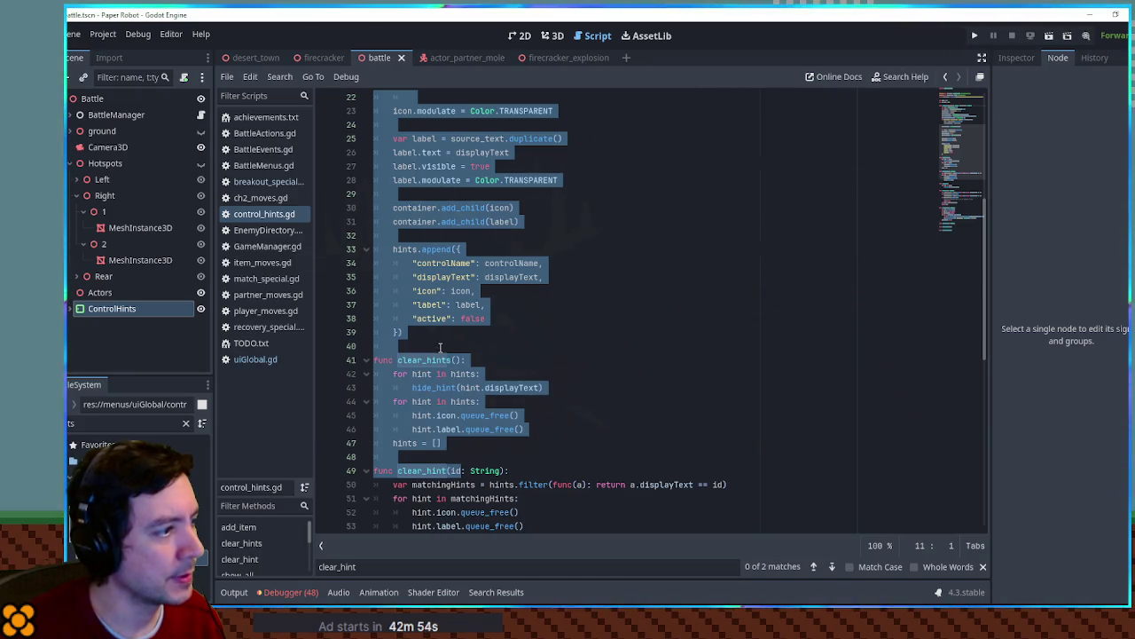
scroll(497, 360, down, 3)
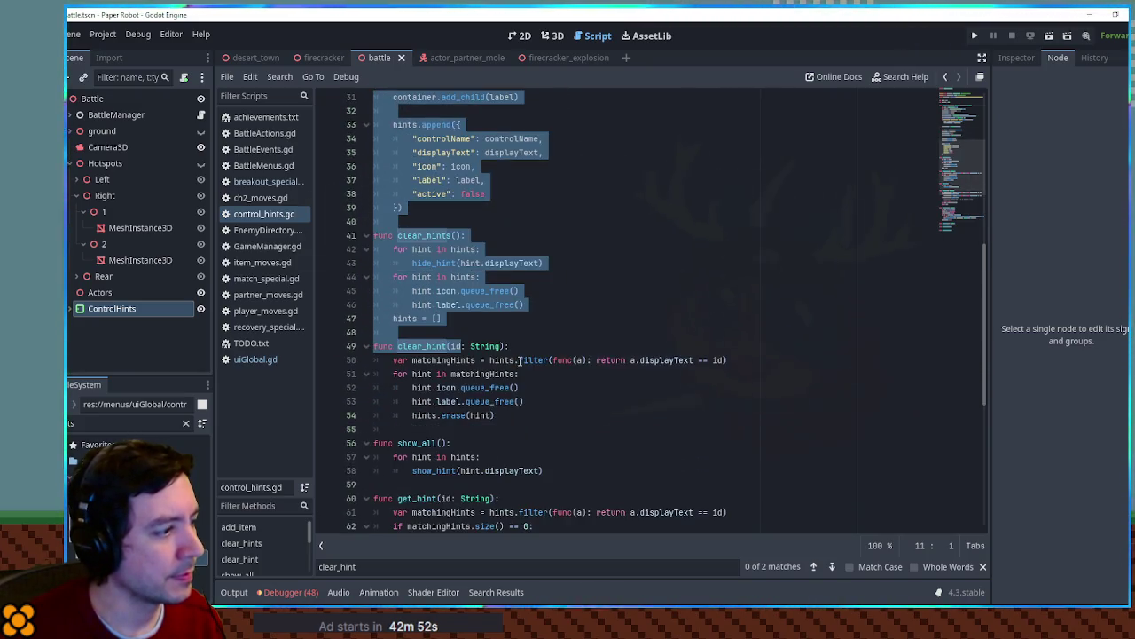
click(451, 346)
double_click(666, 360)
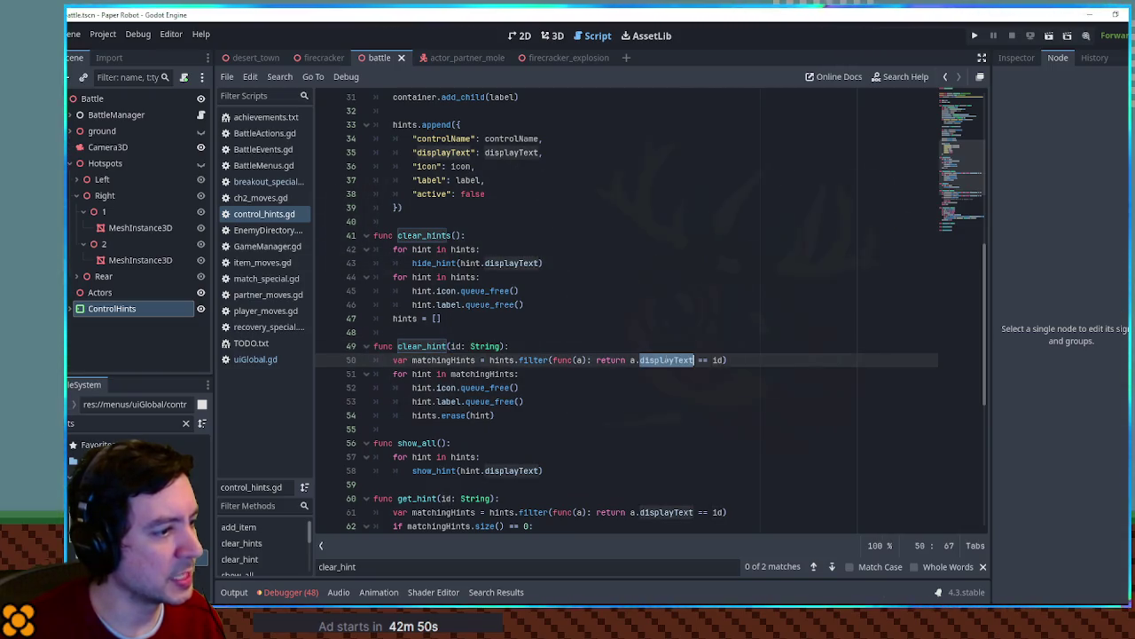
Return to breakout_special.gd in the scripts list
scroll(638, 351, up, 2)
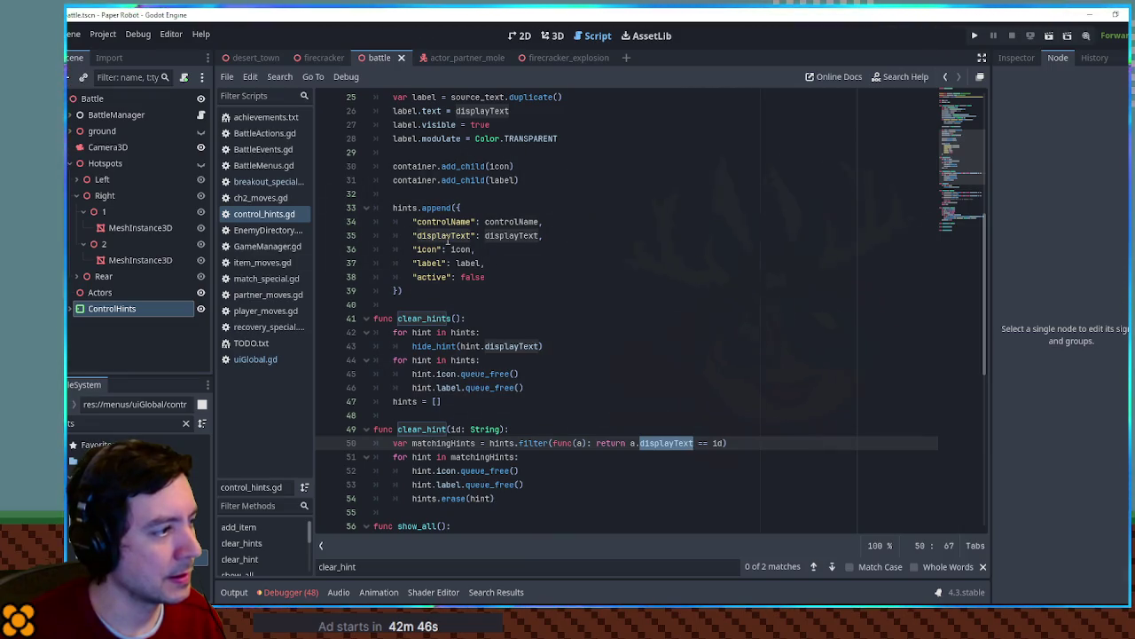
scroll(492, 247, up, 7)
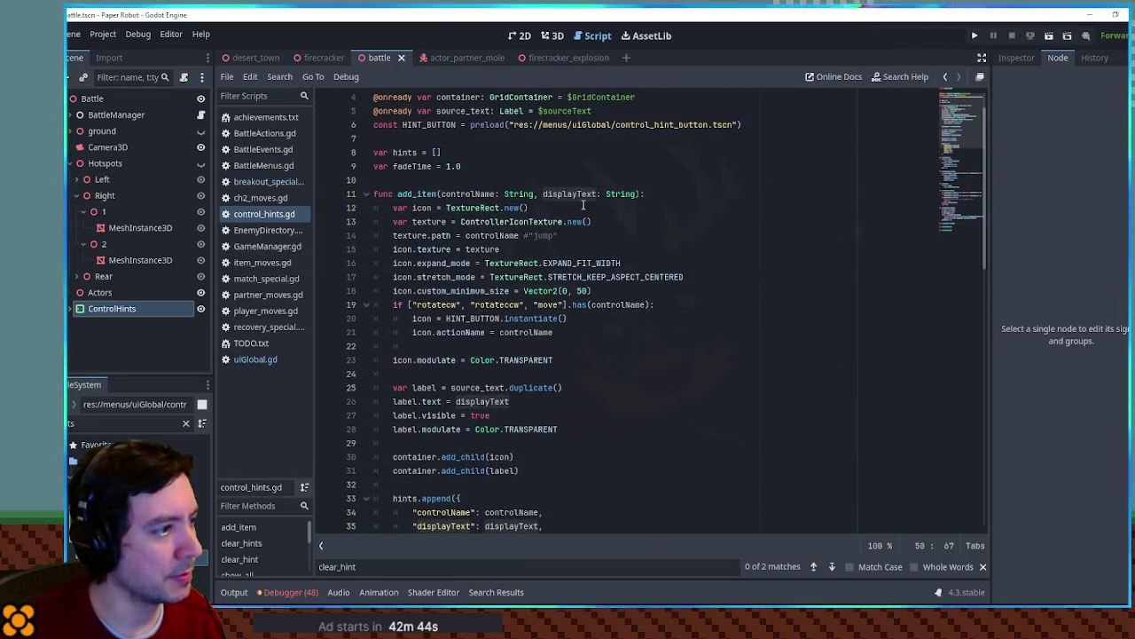
click(251, 183)
click(251, 183)
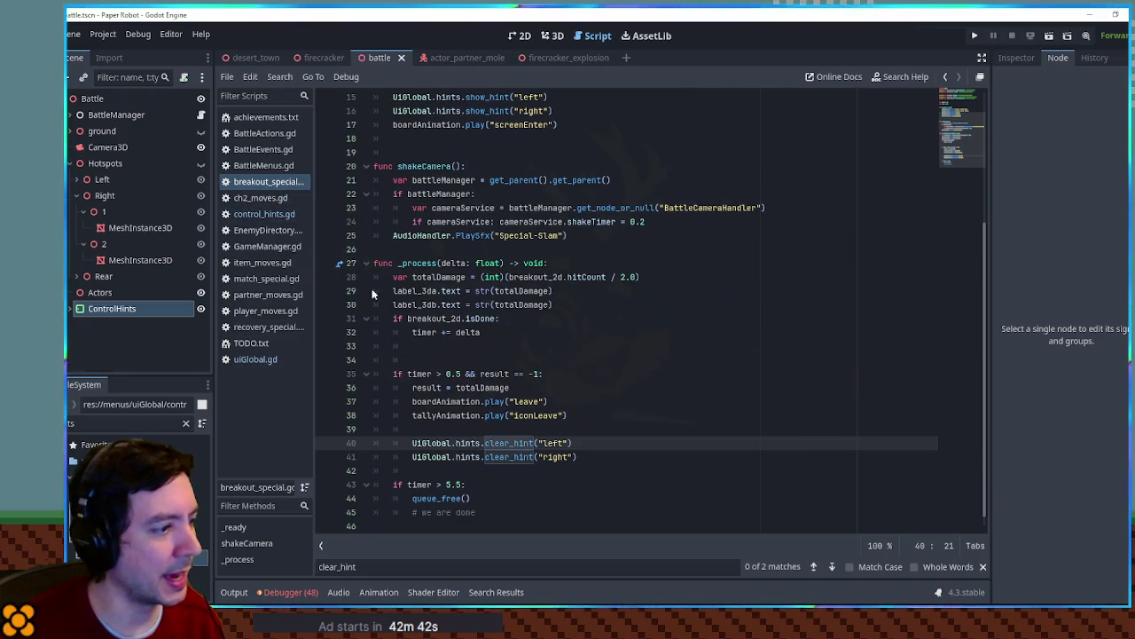
Replace the "left" clear_hint argument on line 40 with "Steer Left" copied from line 13
double_click(507, 443)
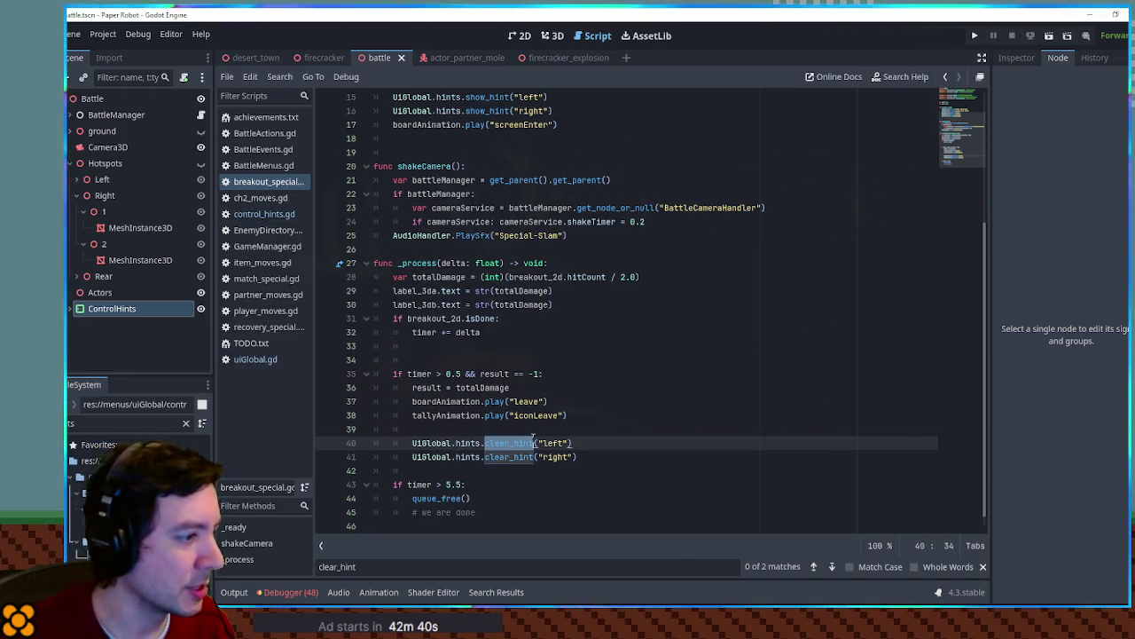
scroll(571, 367, up, 2)
double_click(559, 153)
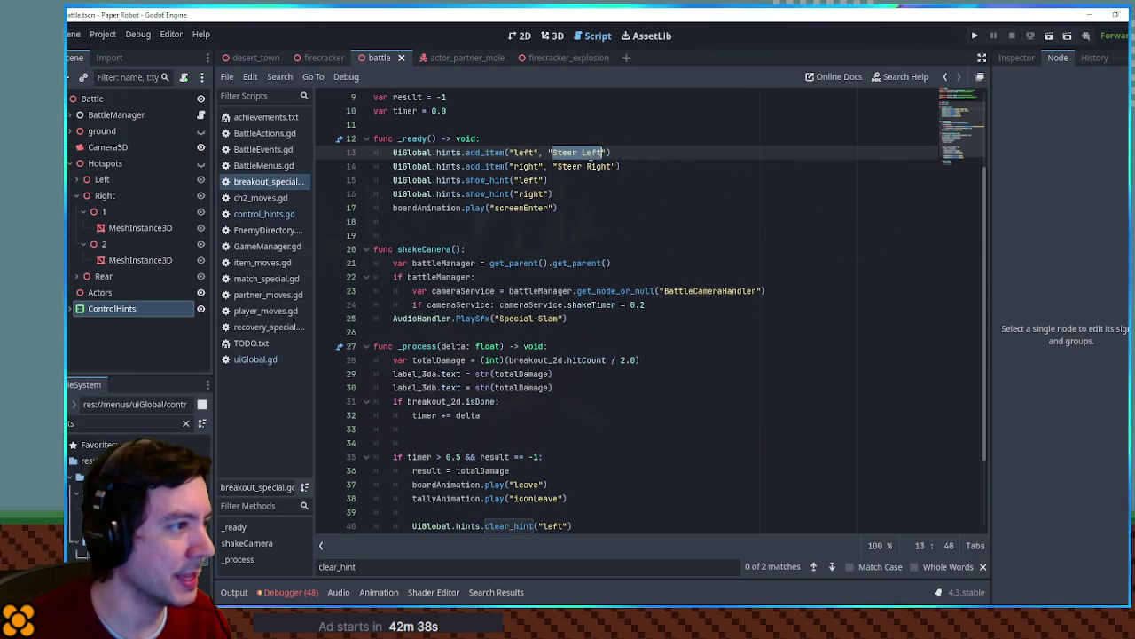
key(ctrl+c)
scroll(531, 487, down, 2)
double_click(556, 442)
key(ctrl+v)
Undo the "Steer Left" change, save, and go to clear_hint's definition in control_hints.gd
scroll(575, 243, up, 2)
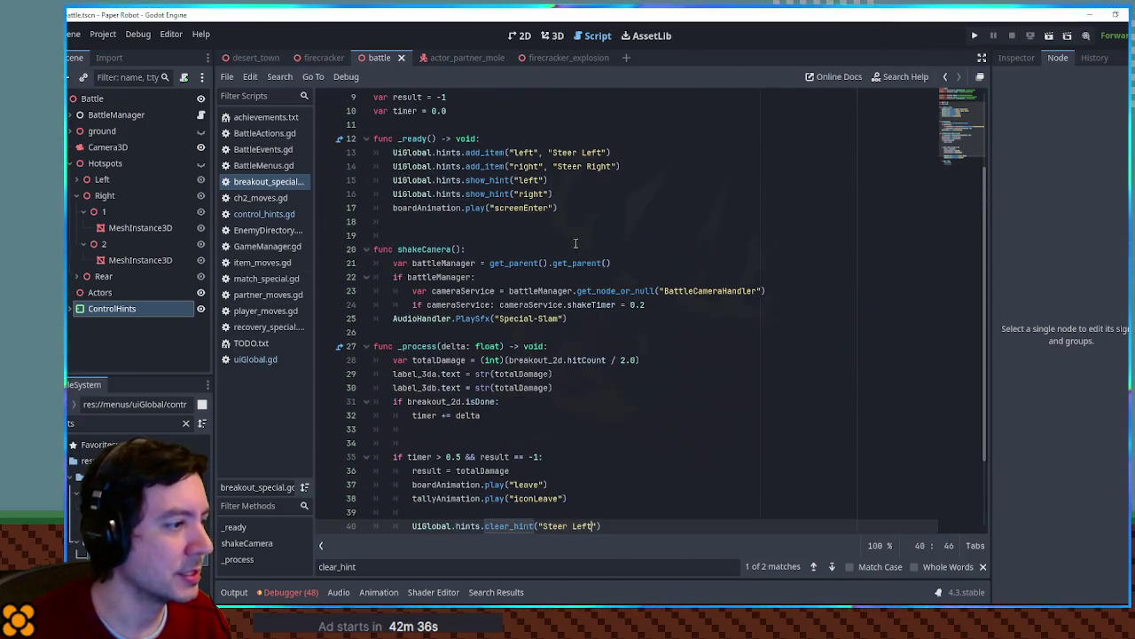
drag(557, 167, 618, 167)
scroll(586, 325, down, 2)
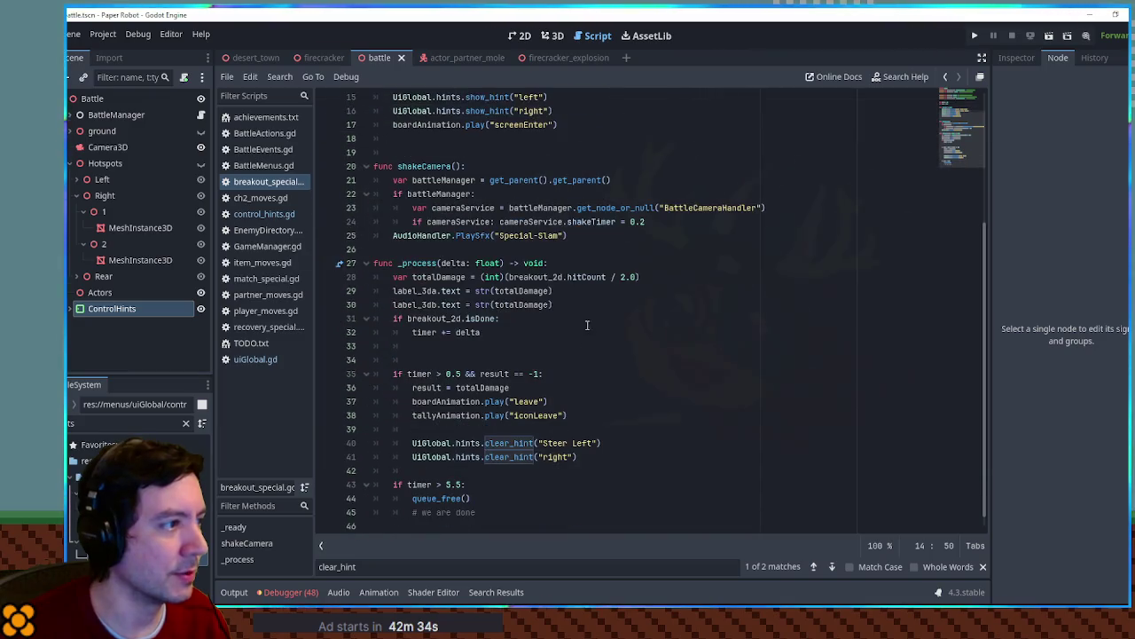
key(ctrl+z)
click(642, 391)
key(ctrl+s)
double_click(510, 443)
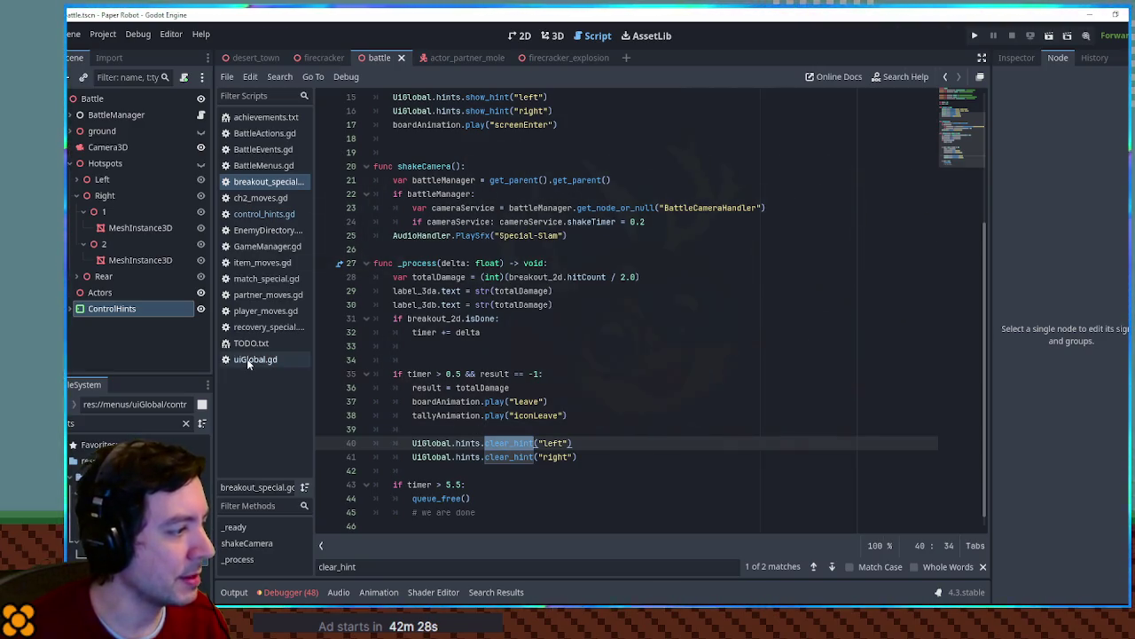
ctrl+click(510, 443)
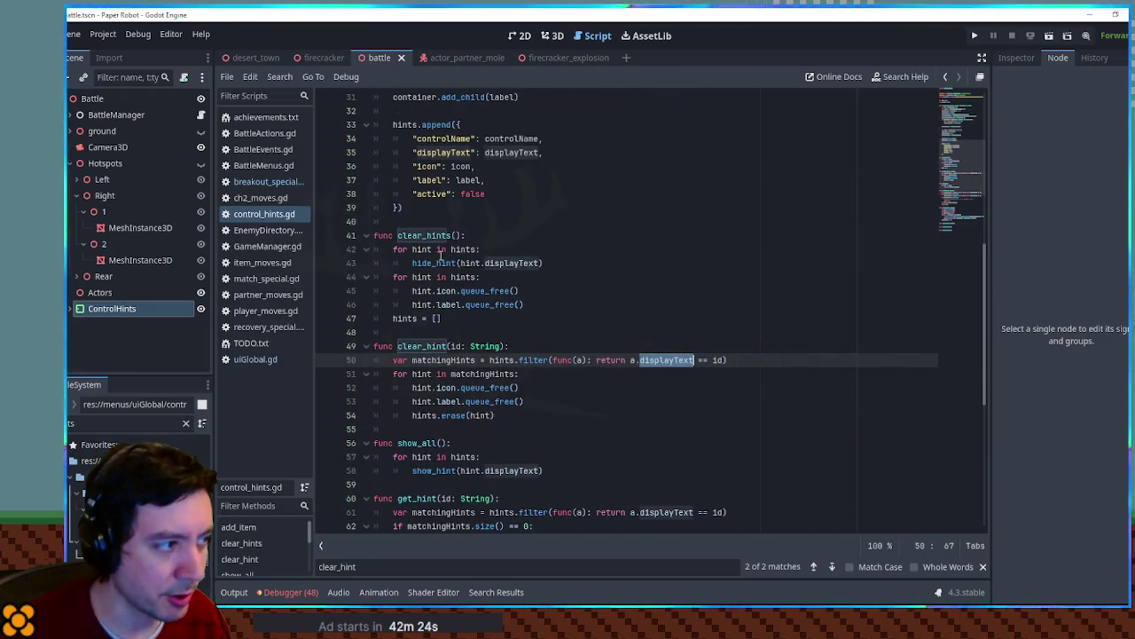
Examine clear_hints and its hide_hint call in control_hints.gd
click(447, 263)
click(452, 235)
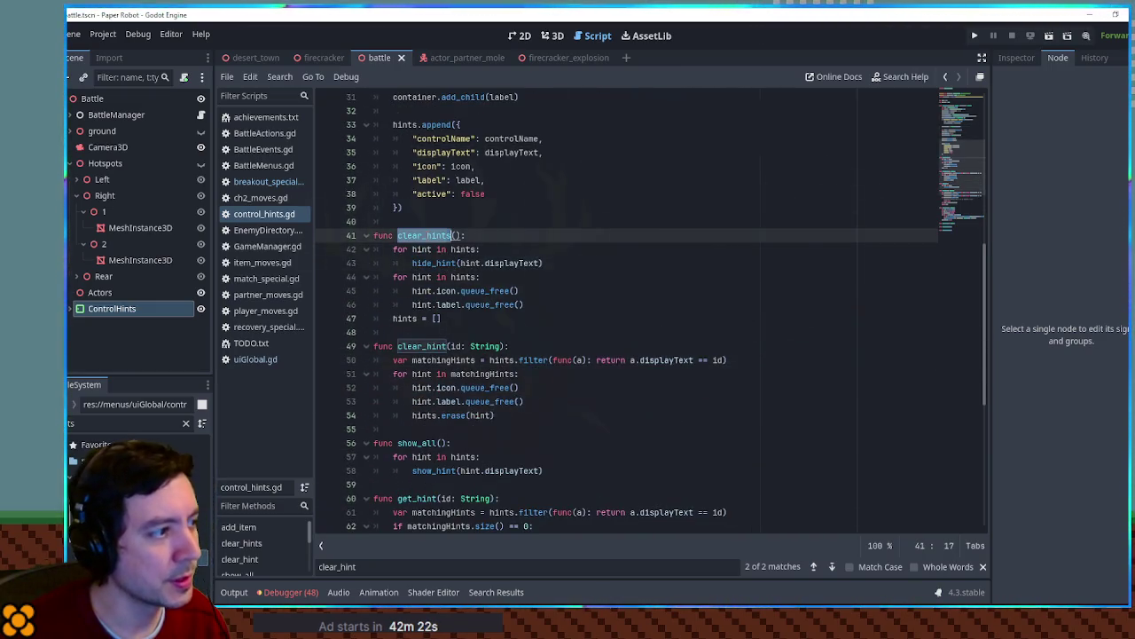
double_click(432, 264)
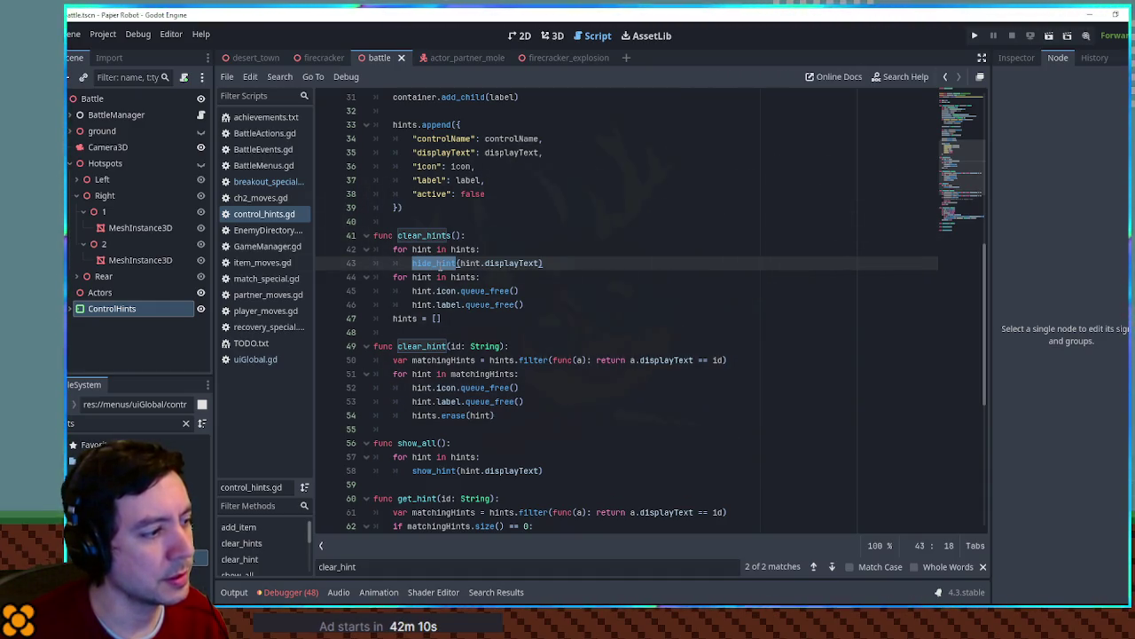
scroll(440, 267, up, 3)
scroll(440, 266, down, 4)
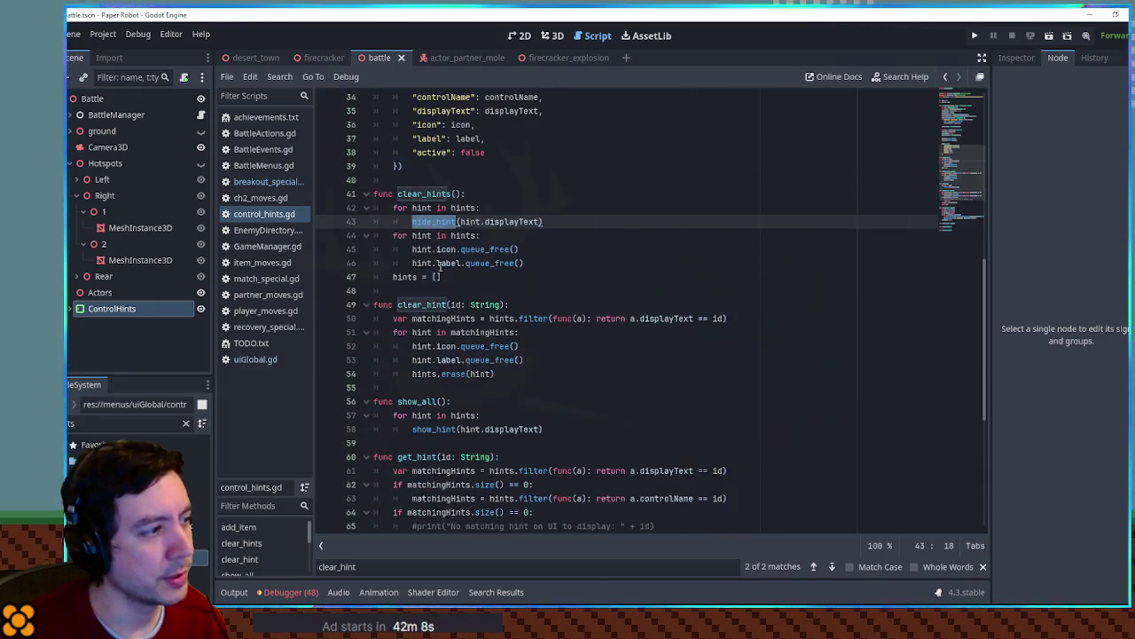
scroll(426, 235, down, 3)
scroll(427, 235, down, 1)
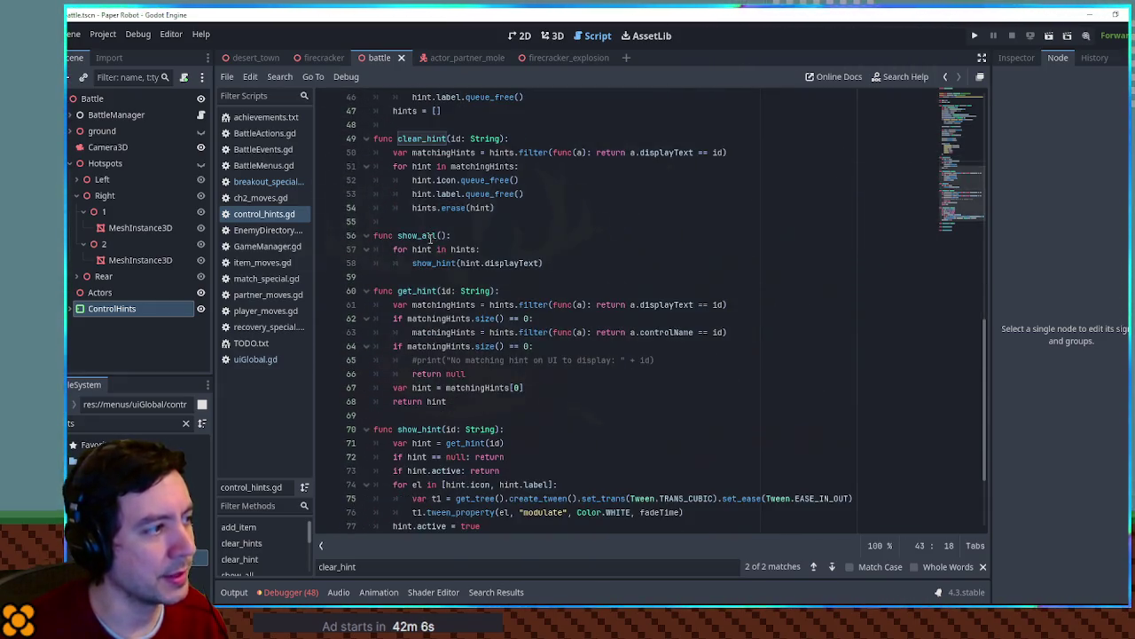
scroll(443, 239, up, 2)
Append '|| a.controlName == id' to line 50's filter, save, and run the game
double_click(487, 250)
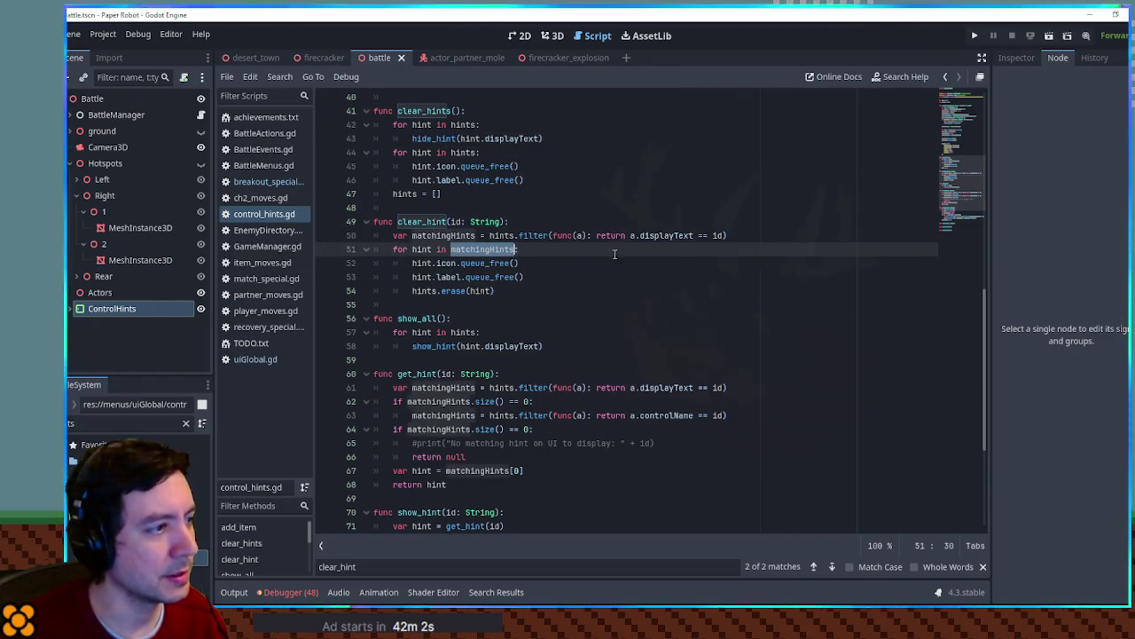
drag(729, 235, 631, 235)
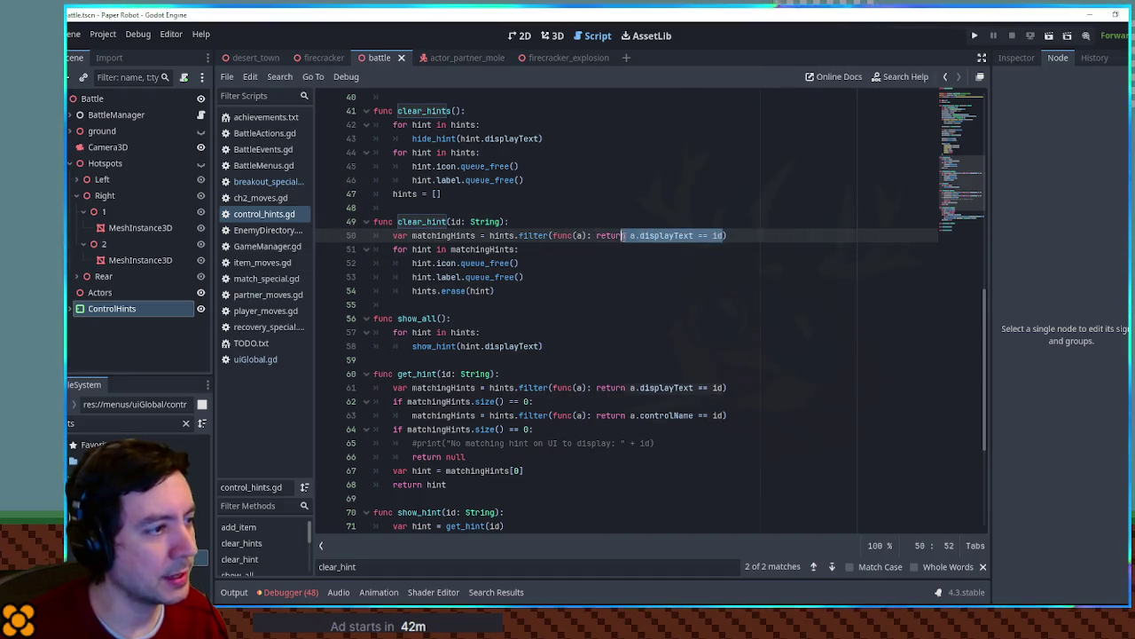
key(Right)
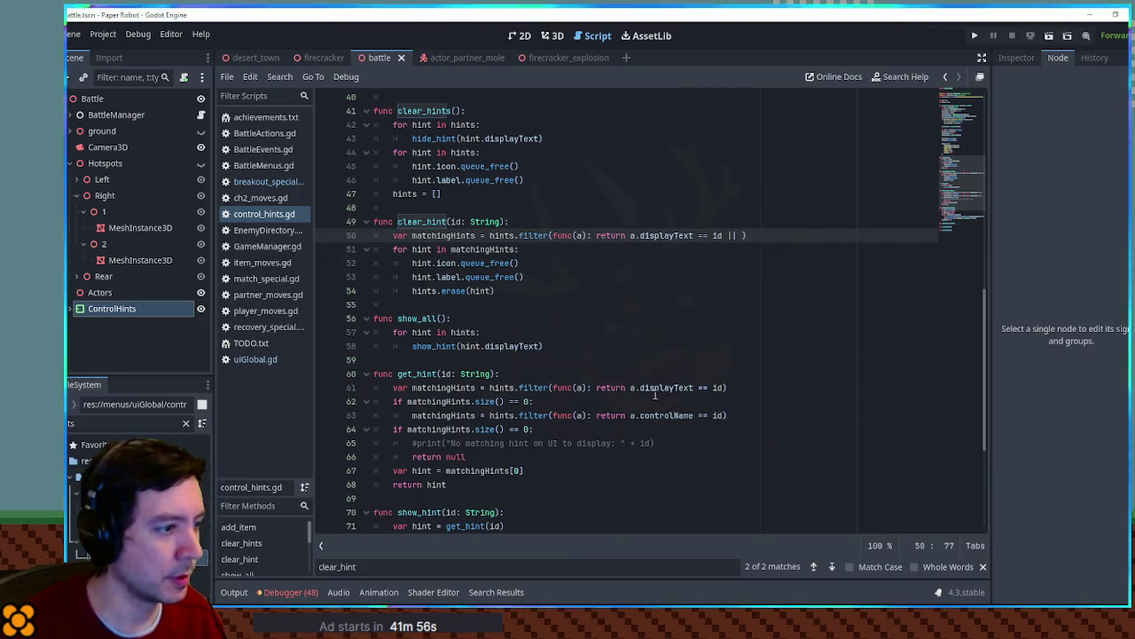
drag(631, 415, 695, 415)
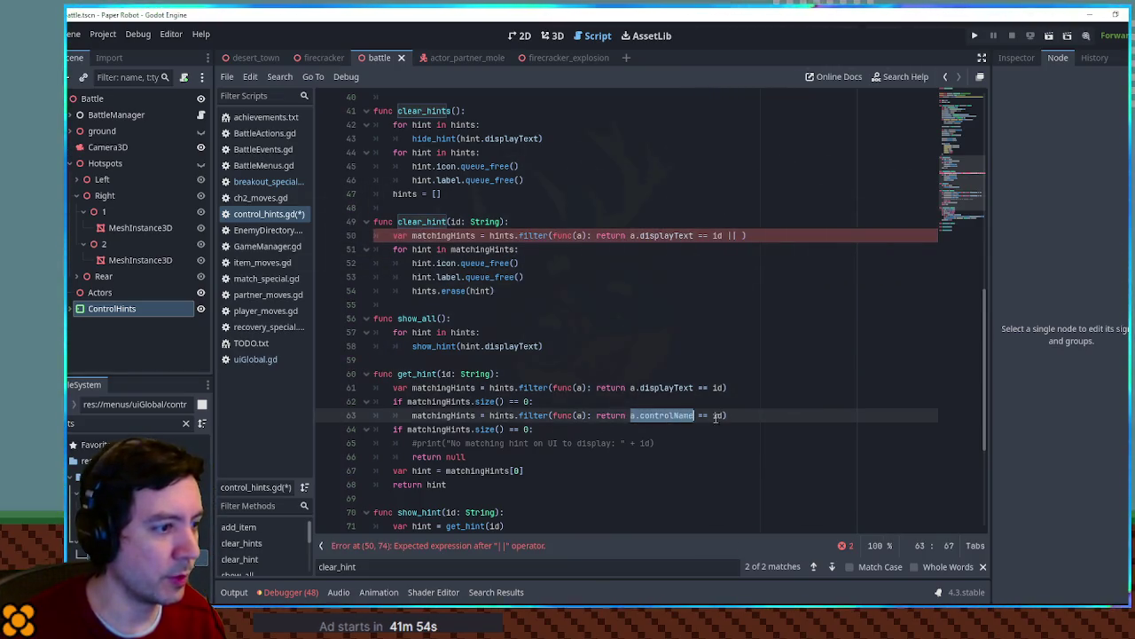
click(740, 235)
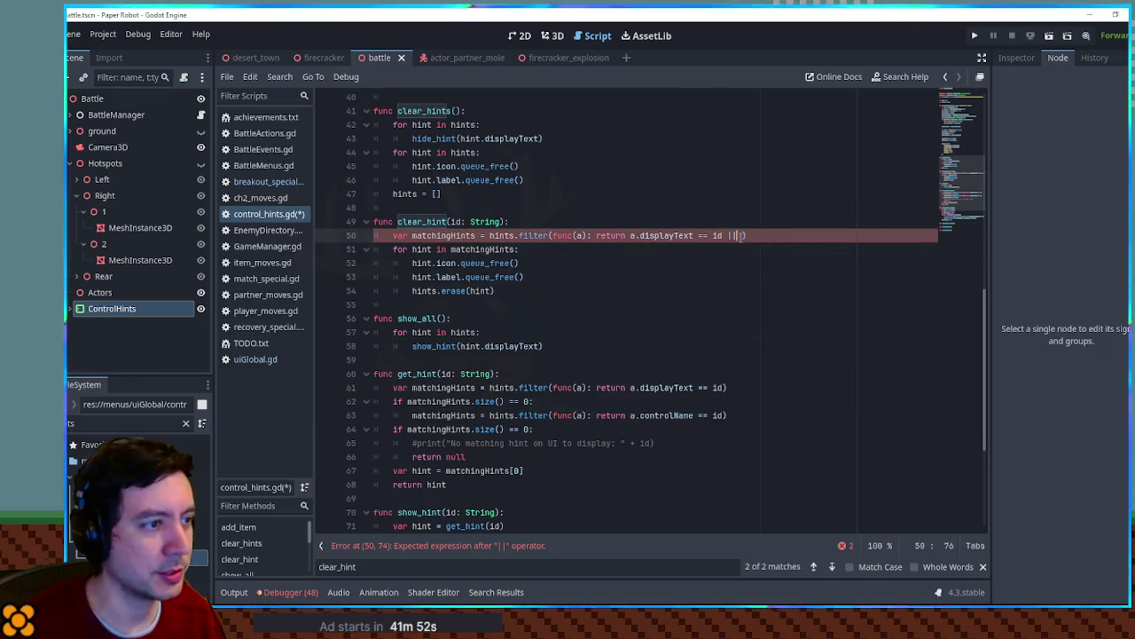
key(ctrl+s)
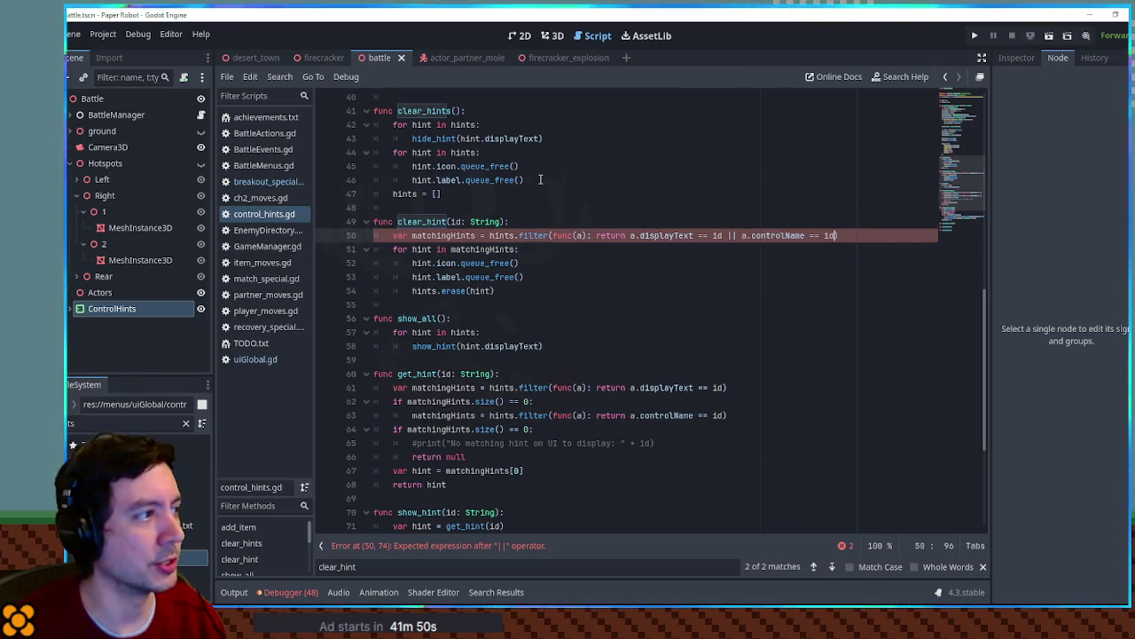
key(F5)
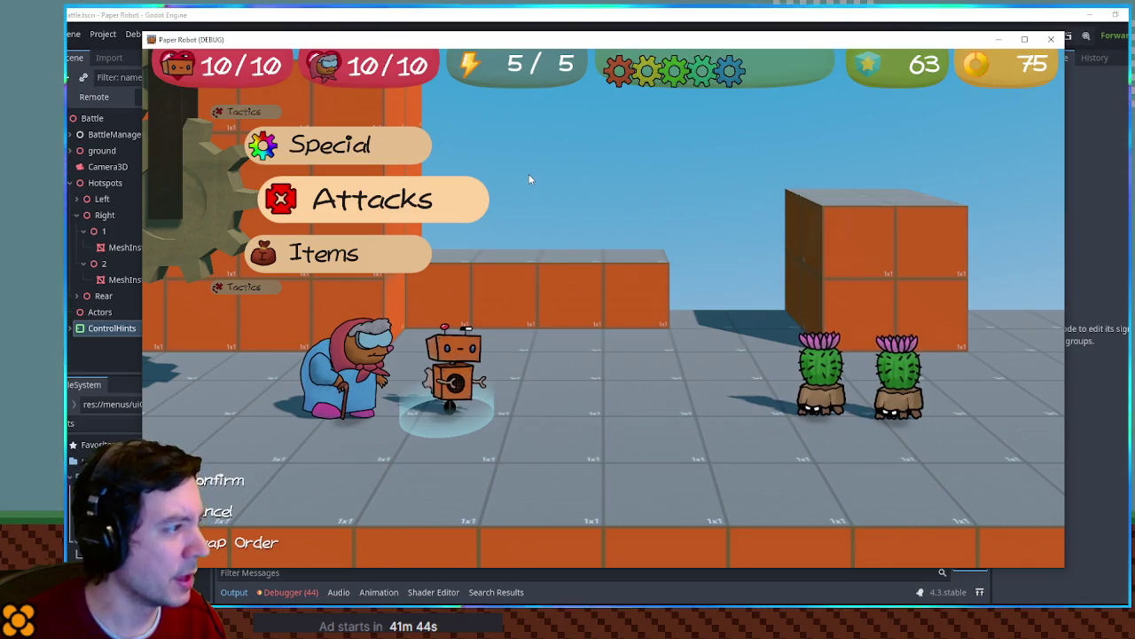
Use Special > Recoil Blast, open and dismiss Tactics, then stop the game with F8
key(Up)
key(Return)
key(Down)
key(Return)
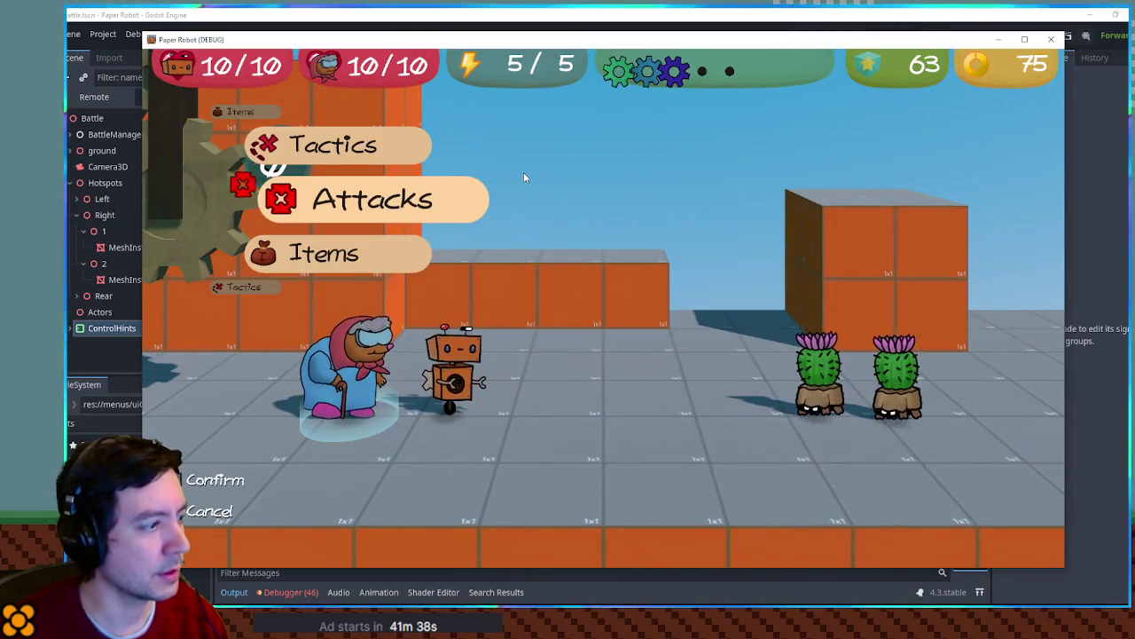
key(Up)
key(Return)
key(Return)
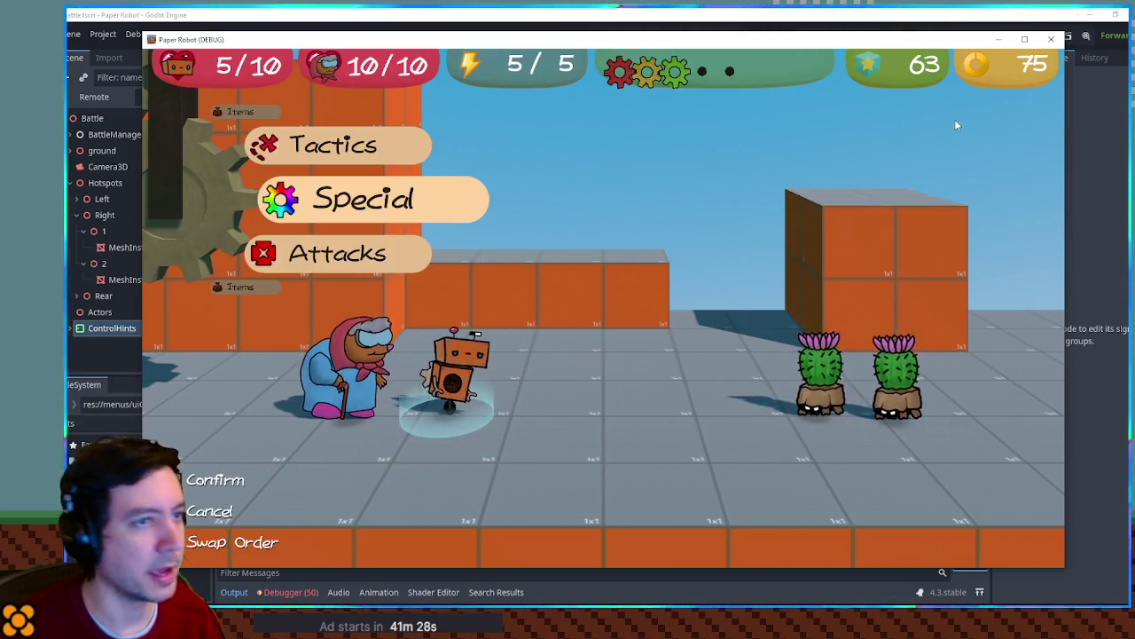
key(F8)
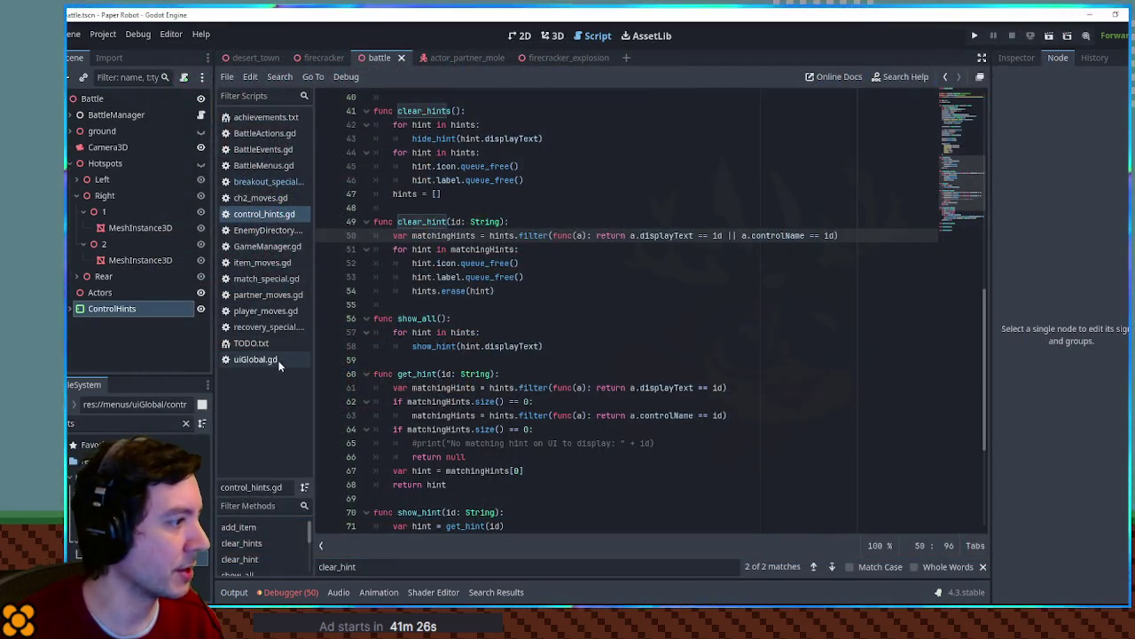
Remove the special-move cleanup line from TODO.txt and close the firecracker_explosion scene
click(251, 343)
triple_click(475, 129)
key(BackSpace)
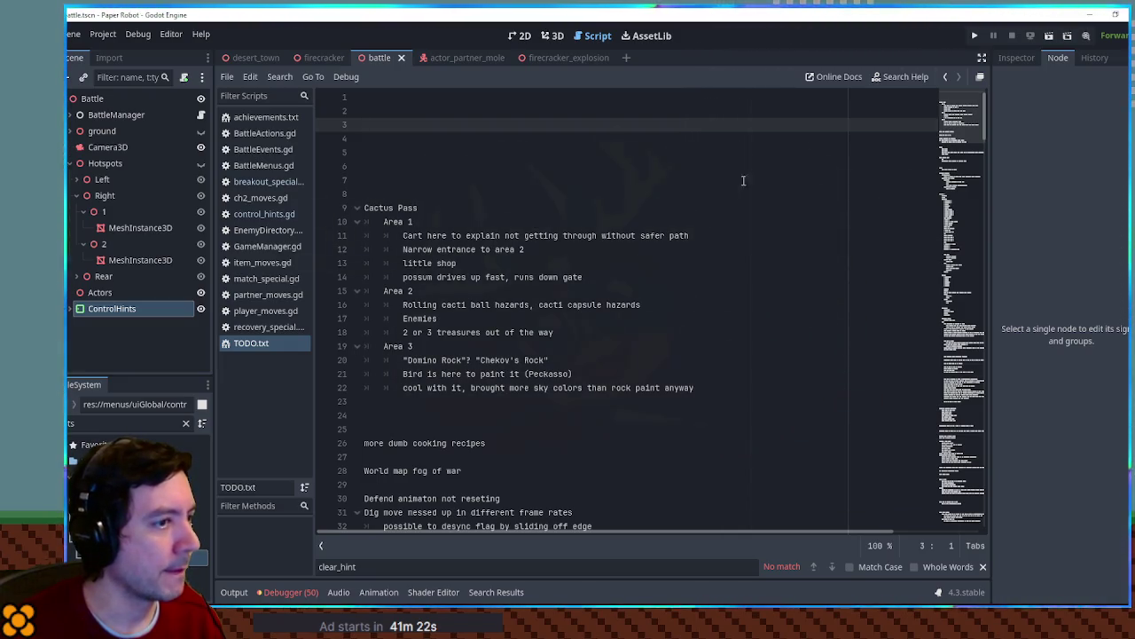
mouse_move(573, 56)
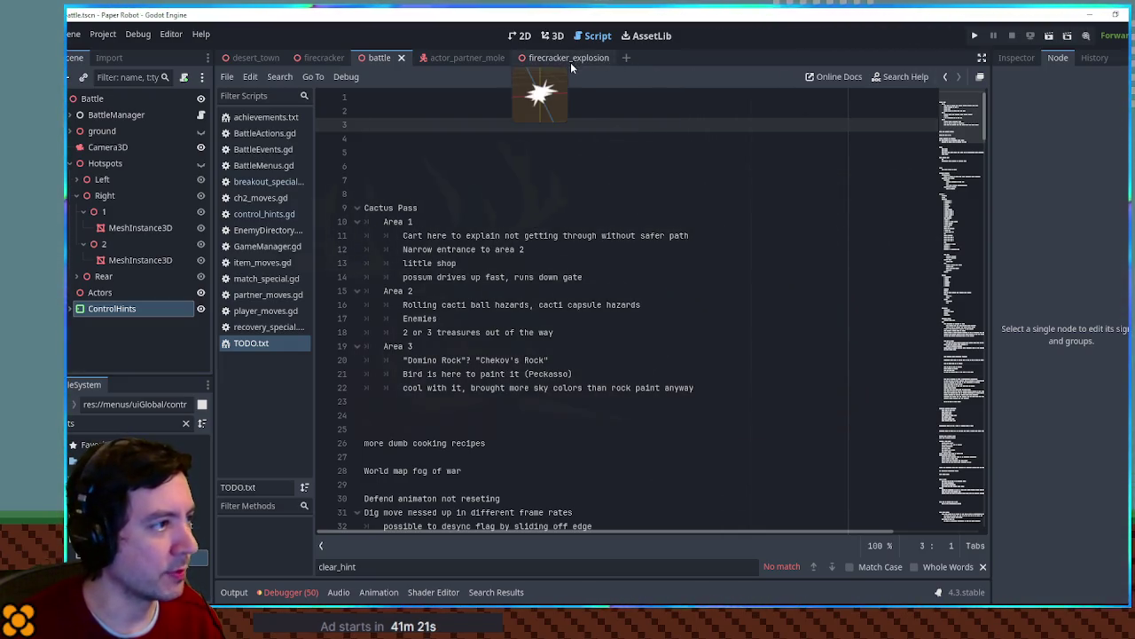
middle_click(568, 59)
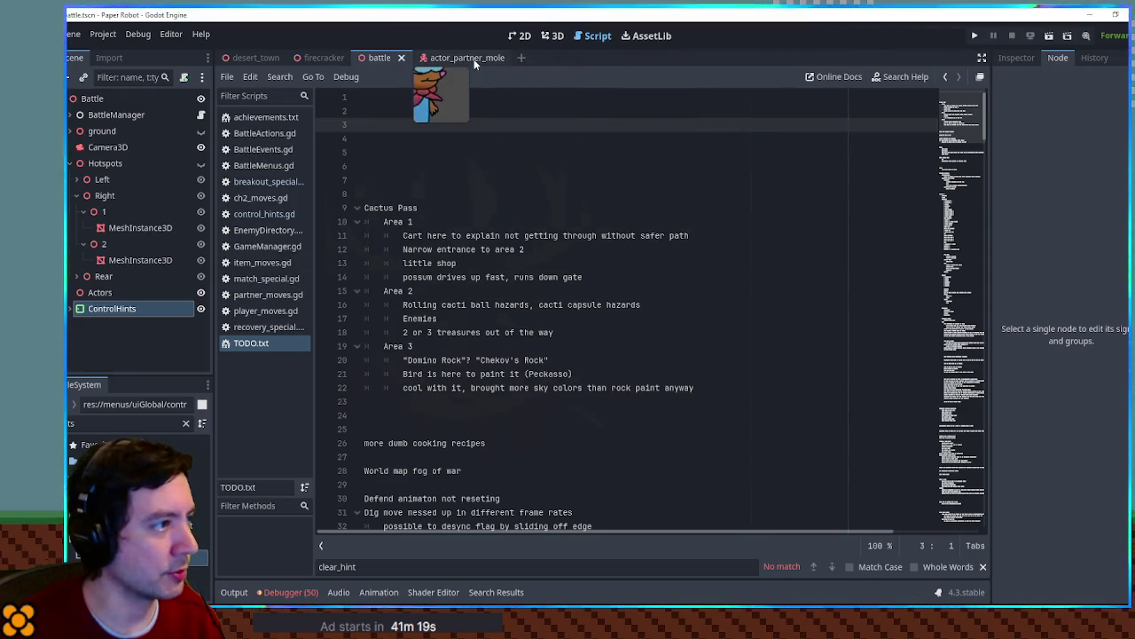
click(471, 58)
Preview the mole's detonate and pitch animations in 3D, then reset it to RESET
click(553, 37)
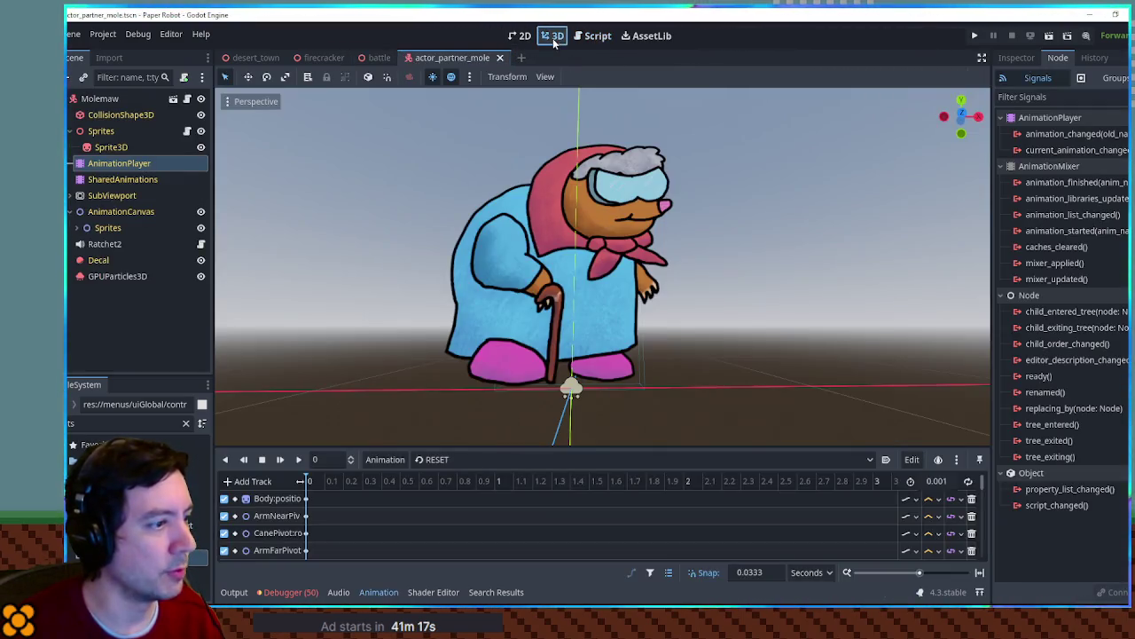
click(462, 458)
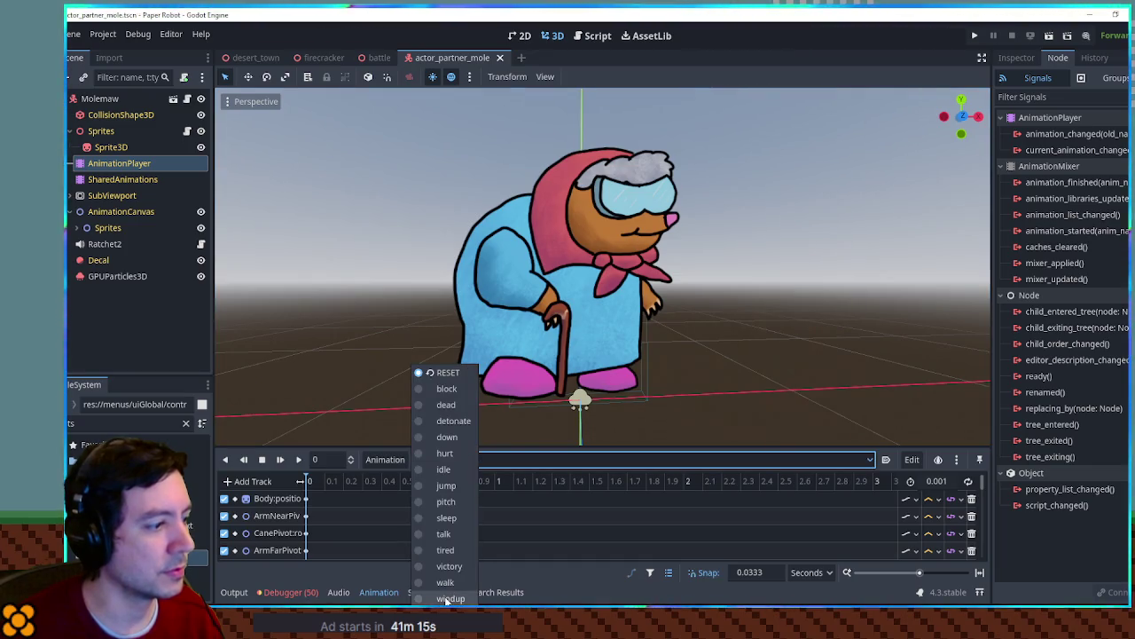
click(444, 422)
click(299, 460)
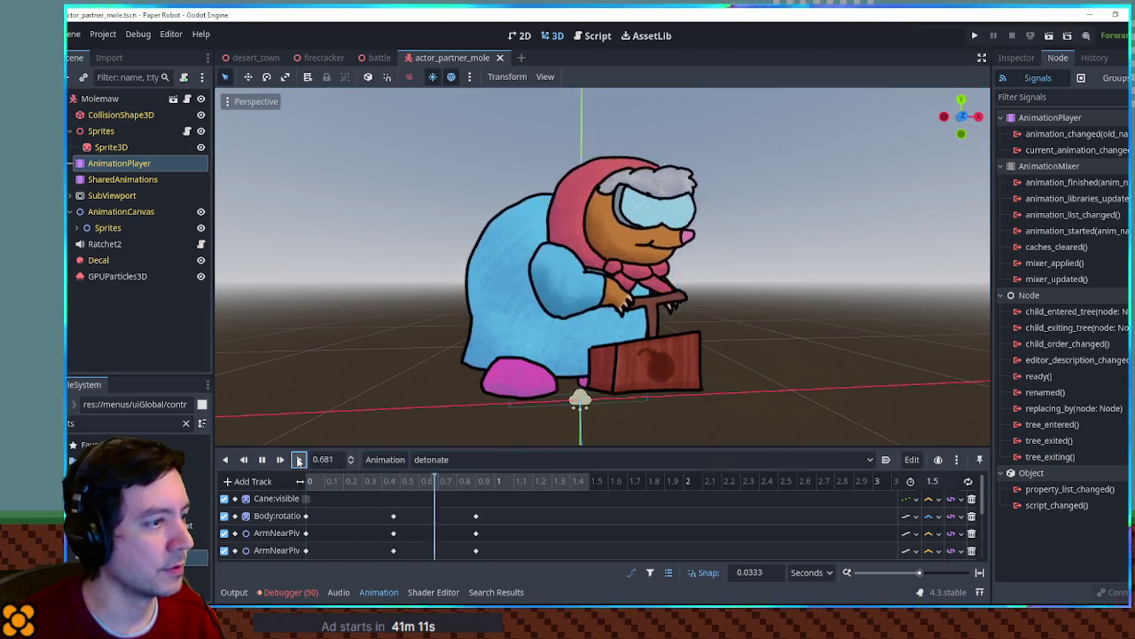
click(433, 459)
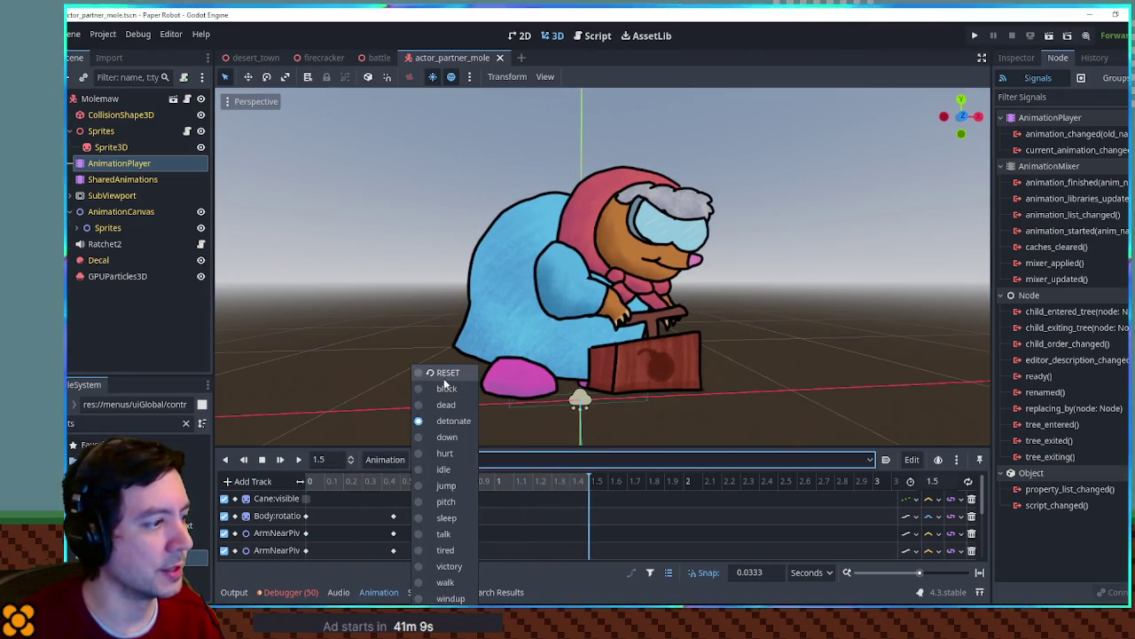
click(443, 373)
click(448, 460)
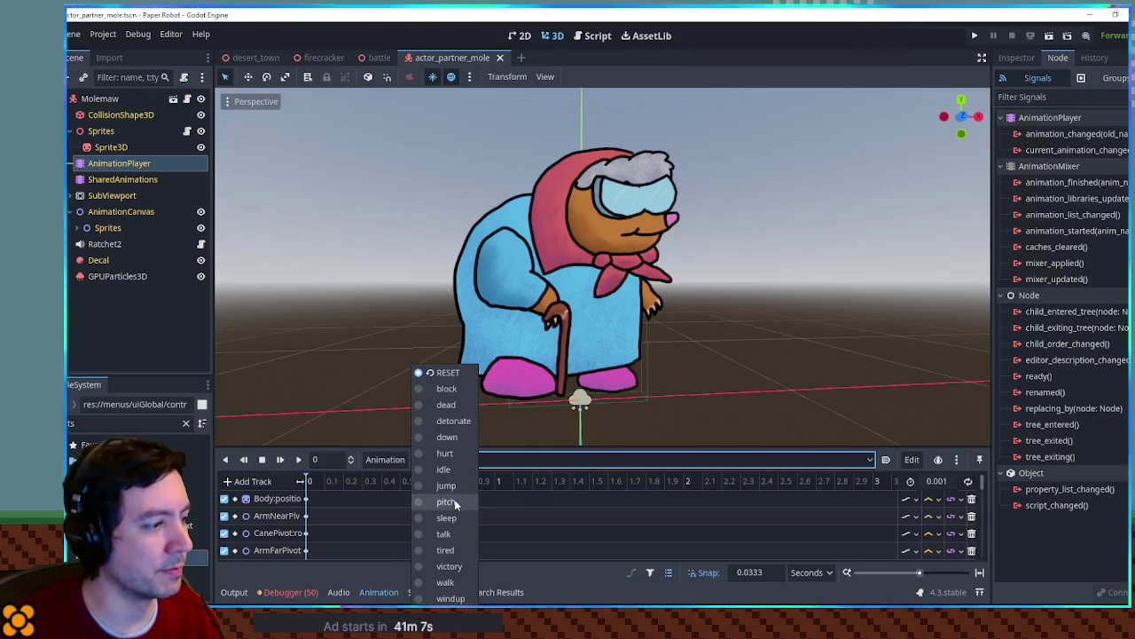
click(452, 501)
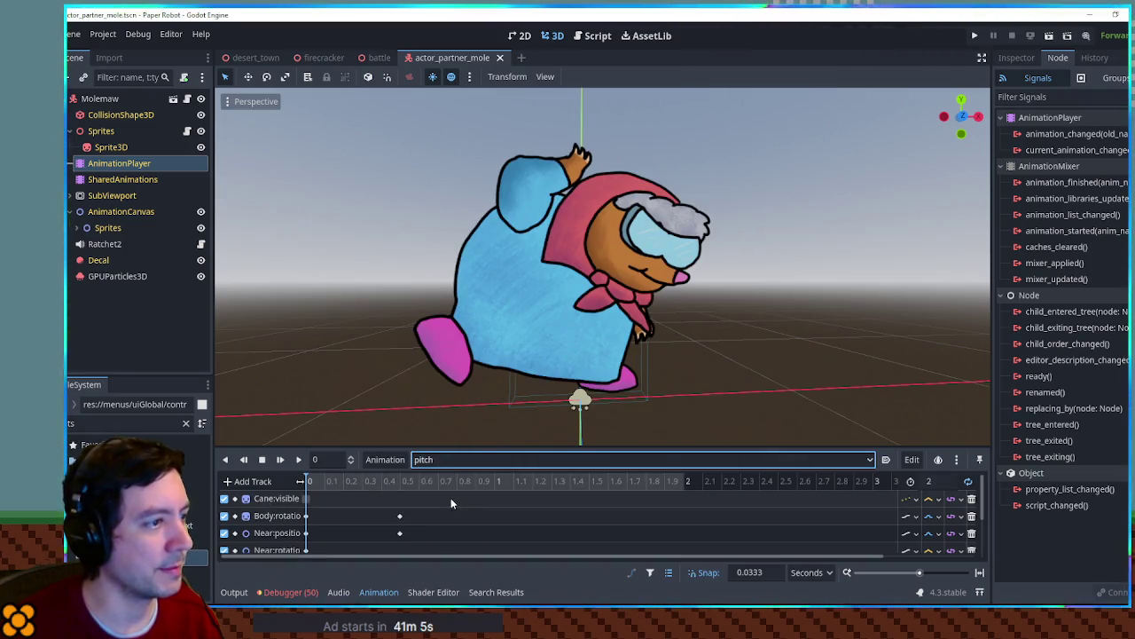
click(414, 460)
click(443, 374)
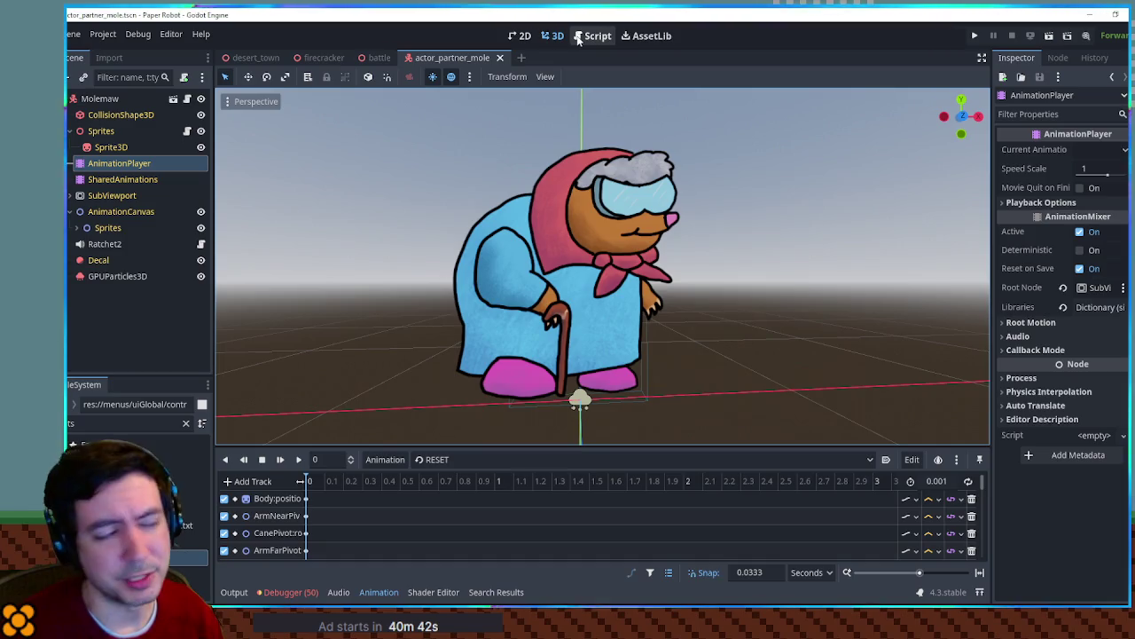
click(577, 40)
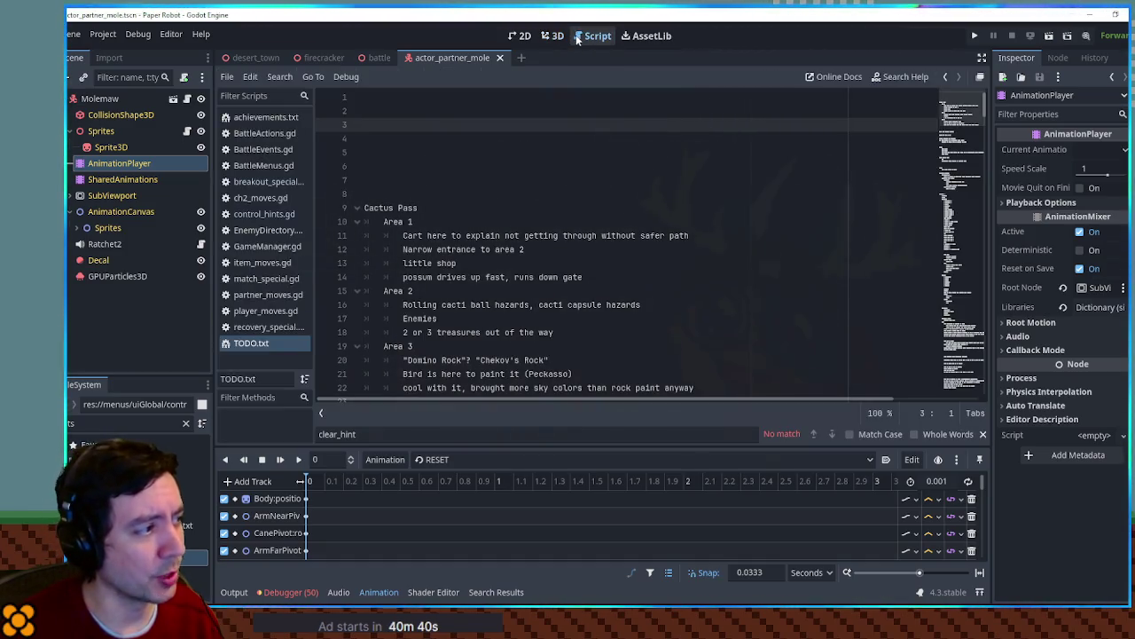
click(257, 230)
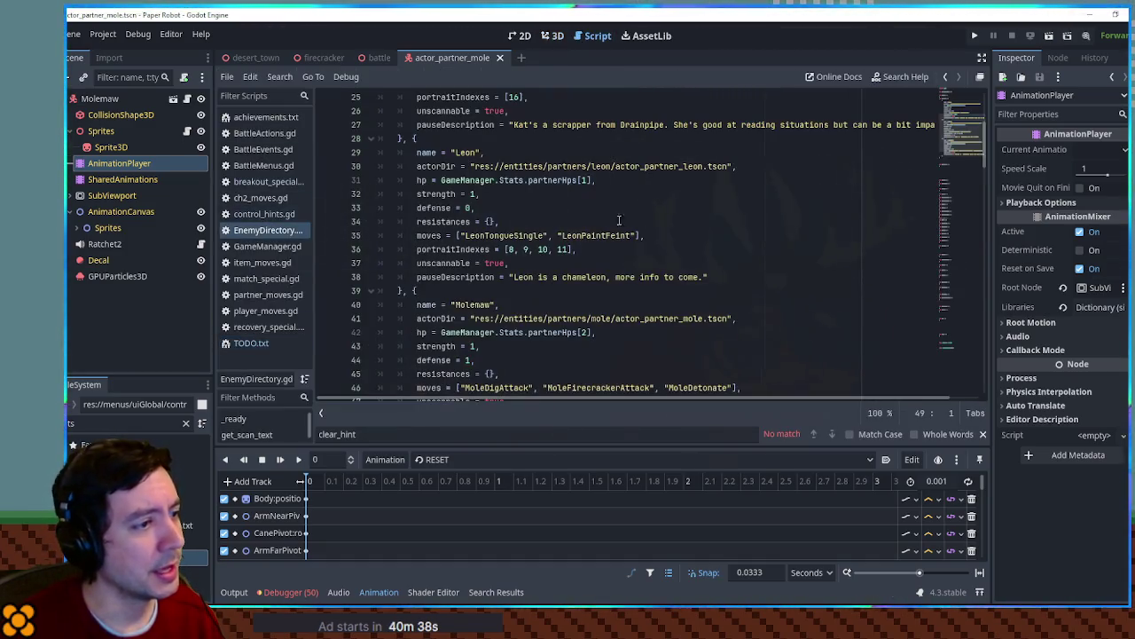
mouse_move(958, 133)
mouse_down()
mouse_move(958, 346)
mouse_move(955, 330)
mouse_up()
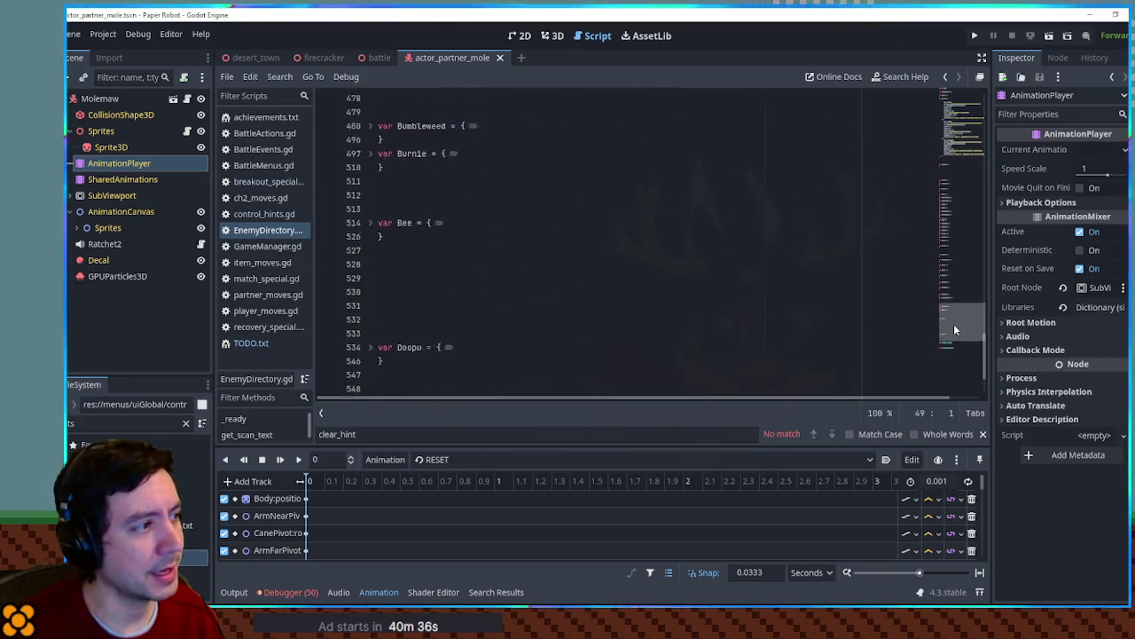
scroll(953, 330, up, 4)
drag(379, 268, 384, 283)
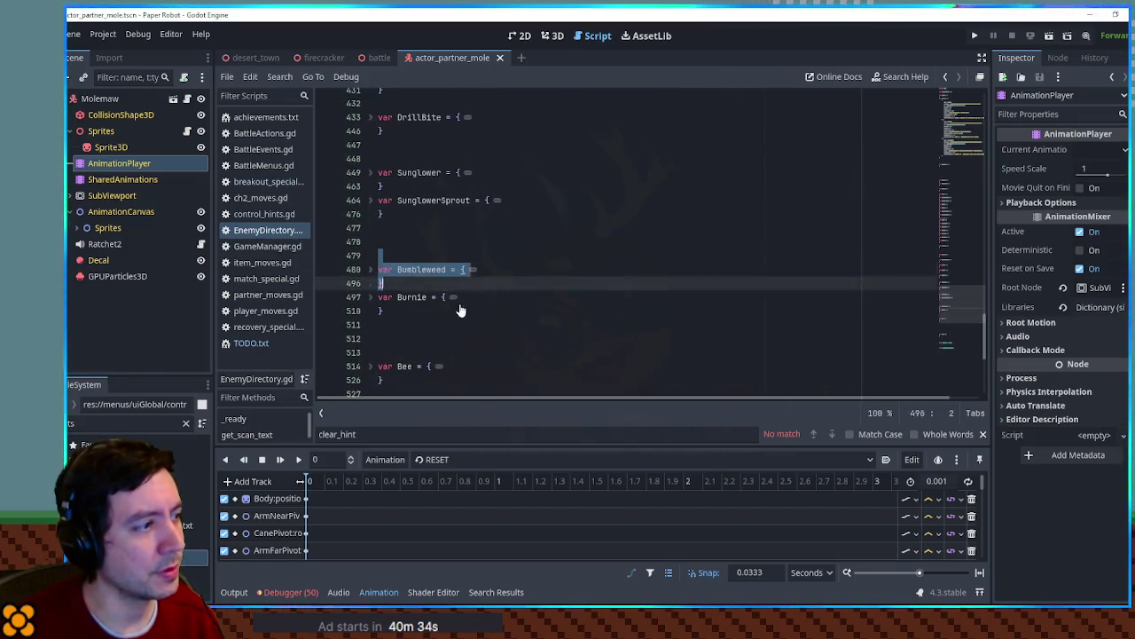
click(461, 309)
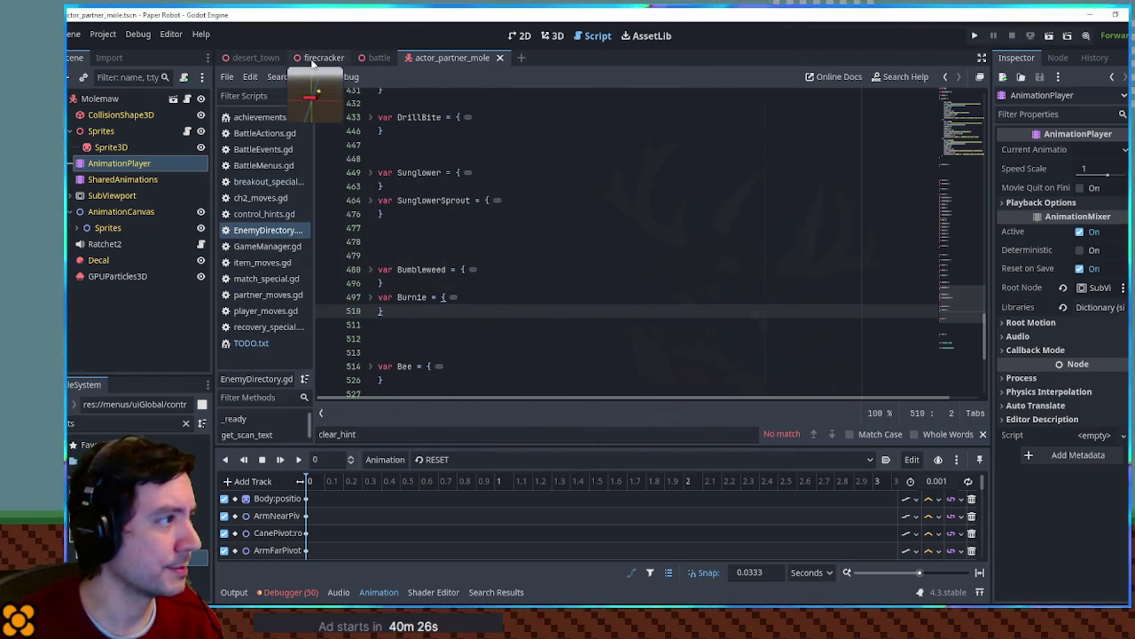
click(553, 35)
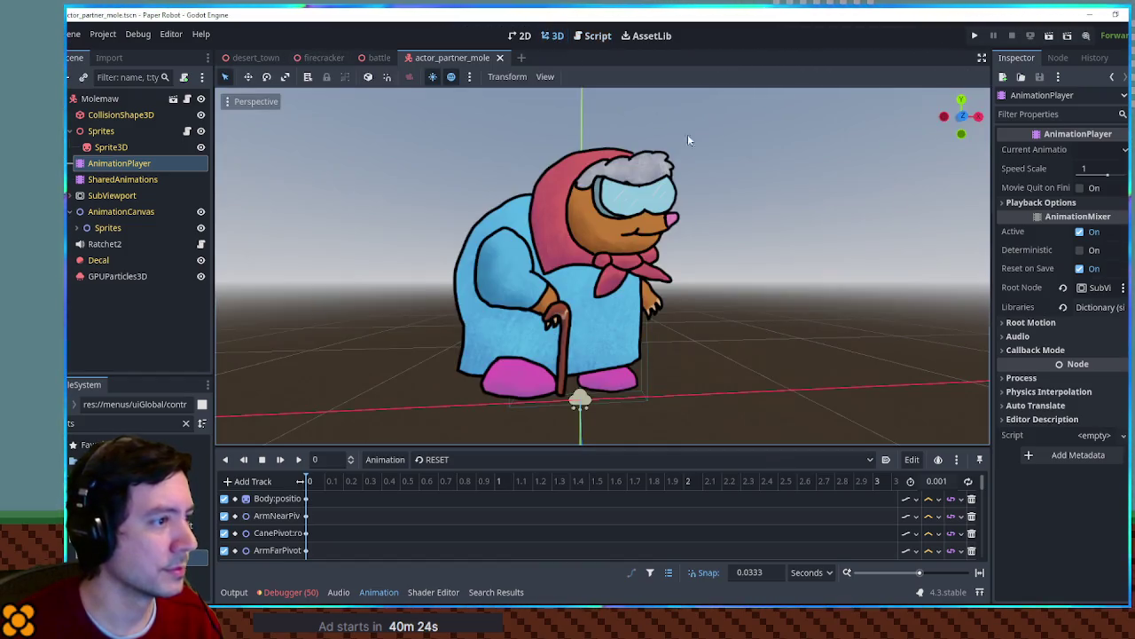